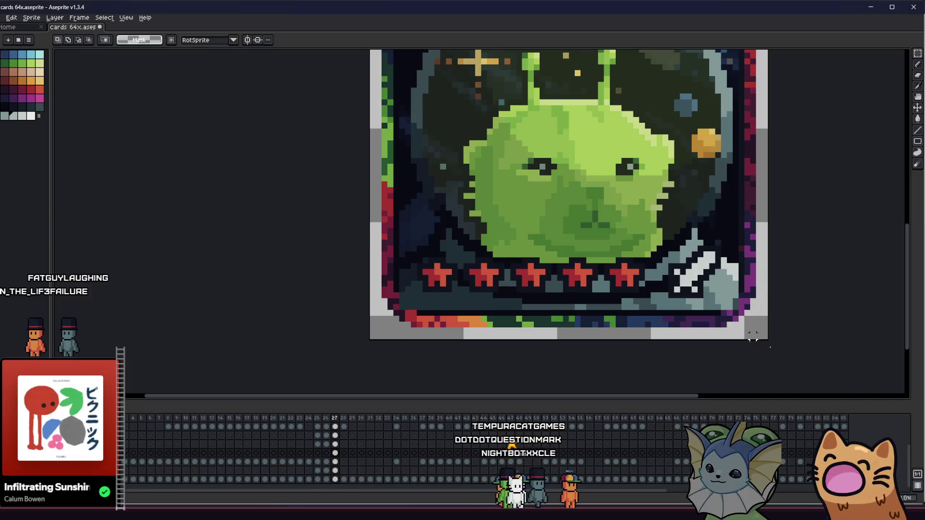
# Zoom and pan around the UFO card to frame the sky beside the small yellow star.
pyautogui.scroll(3, 718, 314)
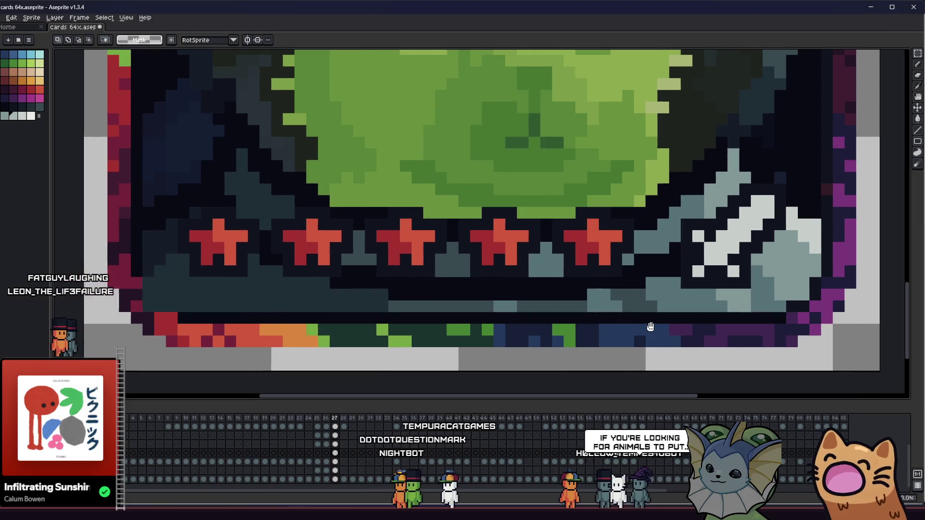
pyautogui.moveTo(341, 324); pyautogui.dragTo(407, 328)
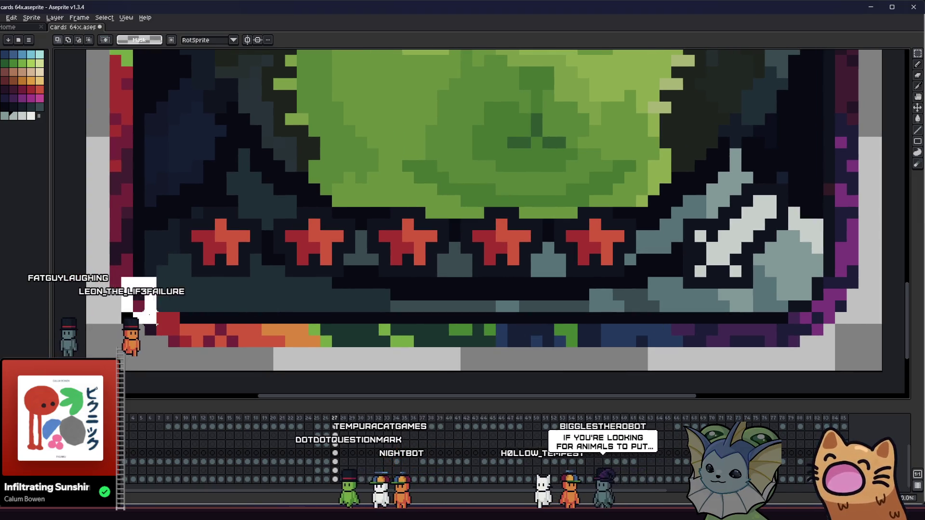
pyautogui.scroll(-3, 151, 306)
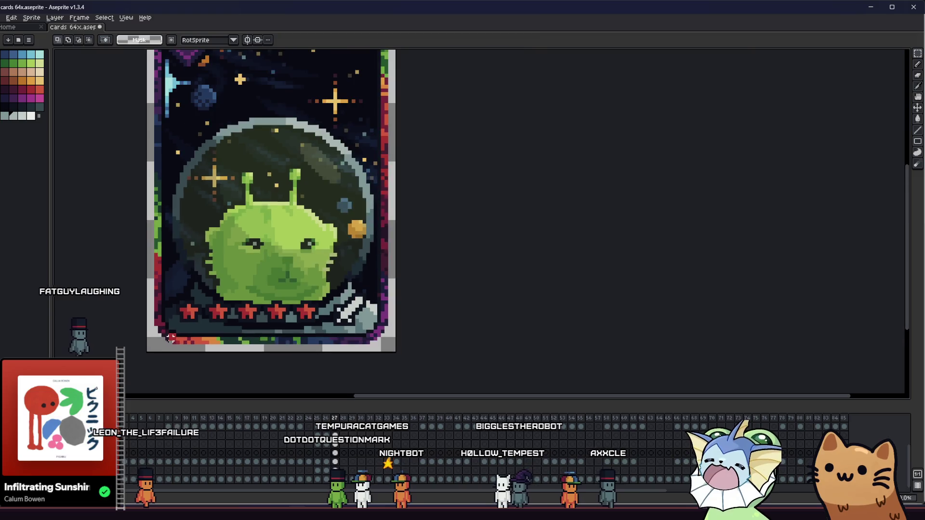
pyautogui.moveTo(196, 330); pyautogui.dragTo(213, 333)
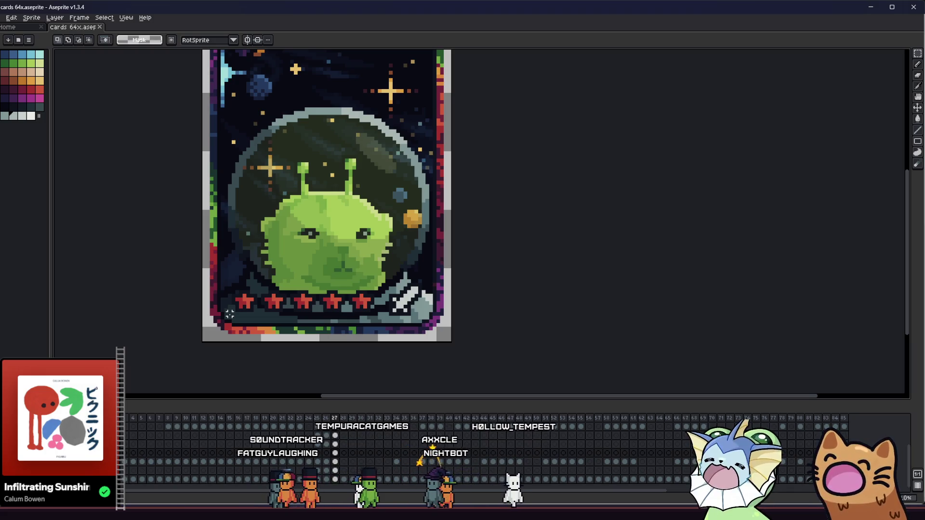
pyautogui.scroll(3, 292, 263)
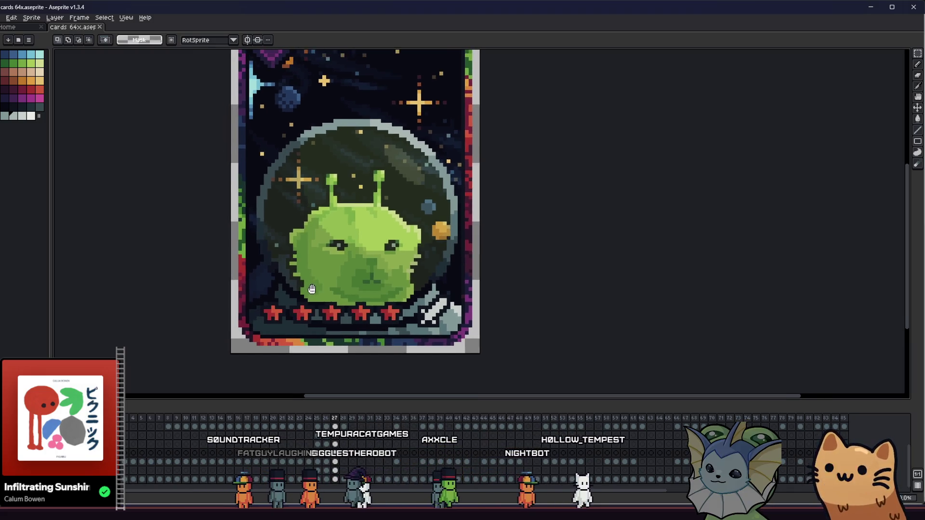
pyautogui.scroll(-1, 272, 272)
pyautogui.moveTo(272, 273)
pyautogui.mouseDown()
pyautogui.moveTo(275, 257)
pyautogui.moveTo(283, 262)
pyautogui.moveTo(266, 260)
pyautogui.mouseUp()
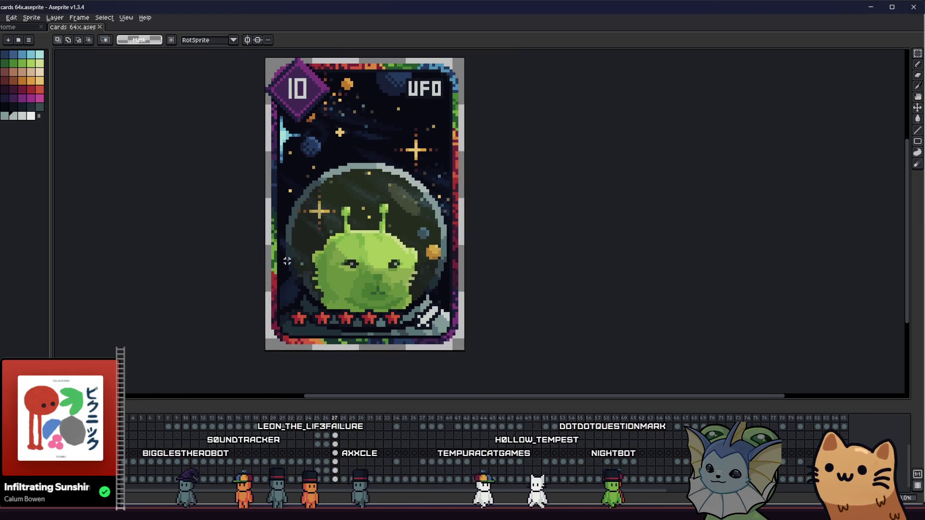
pyautogui.scroll(1, 294, 268)
pyautogui.press('i')
pyautogui.scroll(2, 415, 275)
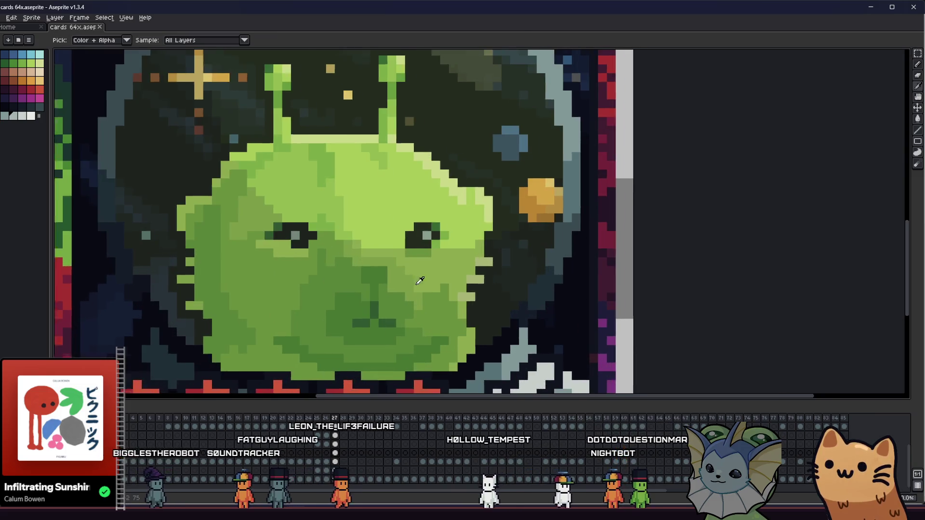
pyautogui.moveTo(435, 264); pyautogui.dragTo(426, 258)
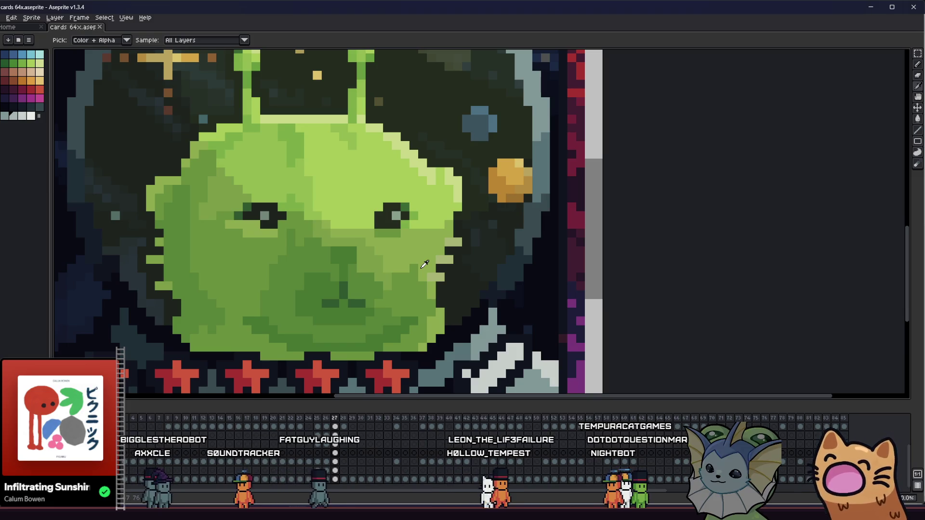
pyautogui.scroll(-1, 381, 271)
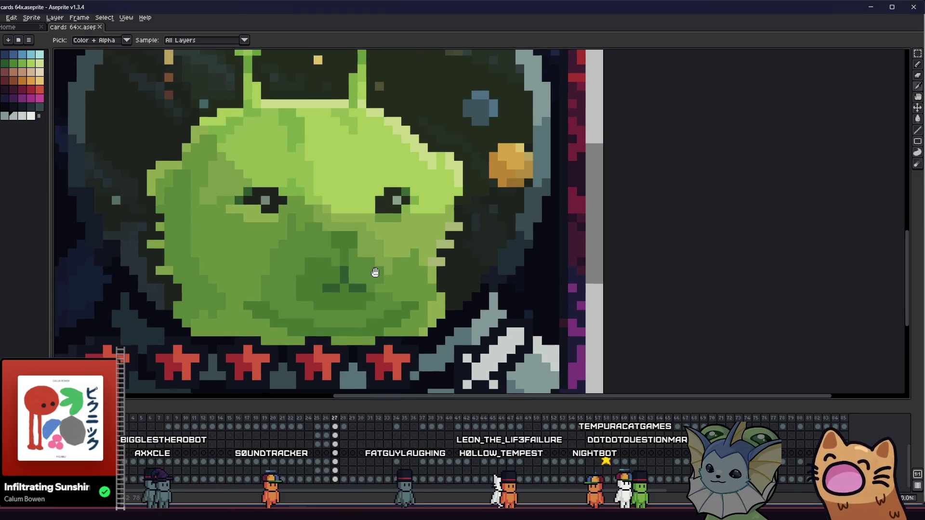
pyautogui.scroll(-3, 362, 280)
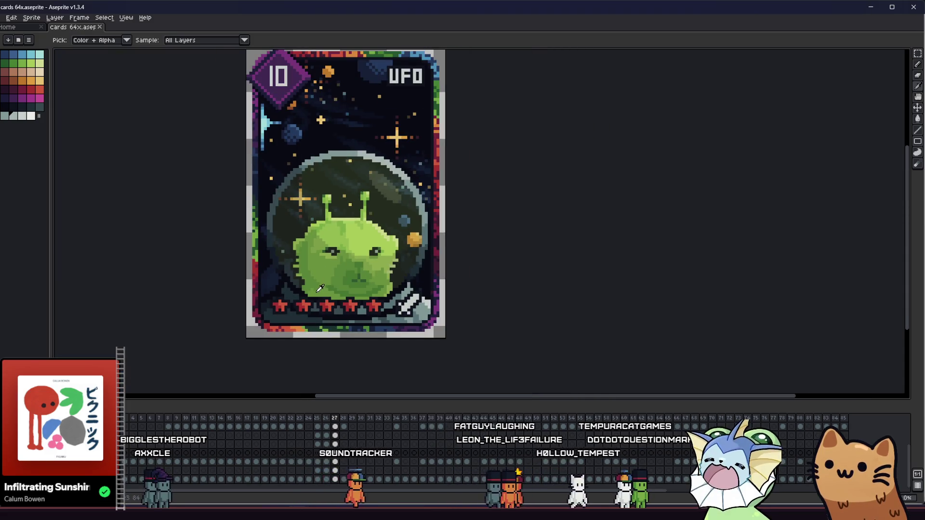
pyautogui.moveTo(232, 266)
pyautogui.mouseDown()
pyautogui.moveTo(316, 262)
pyautogui.moveTo(251, 295)
pyautogui.mouseUp()
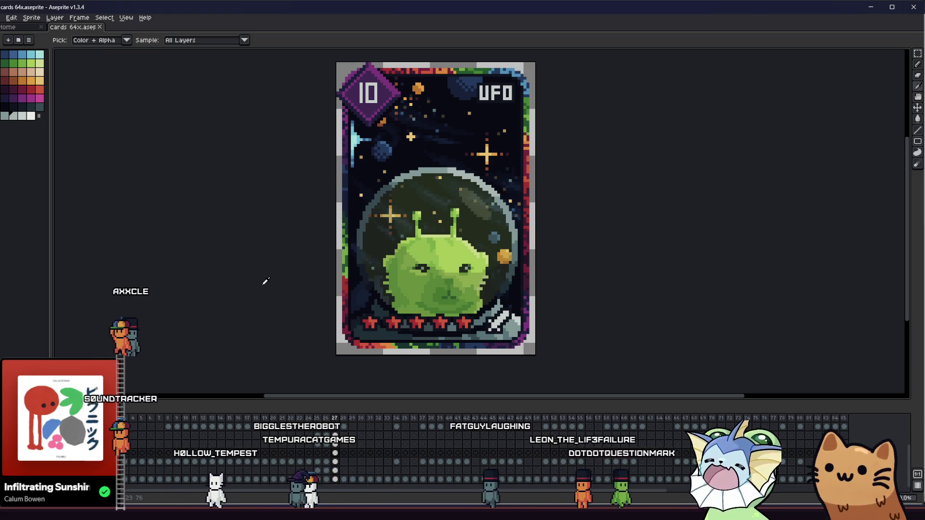
pyautogui.scroll(1, 303, 279)
pyautogui.moveTo(295, 275); pyautogui.dragTo(277, 278)
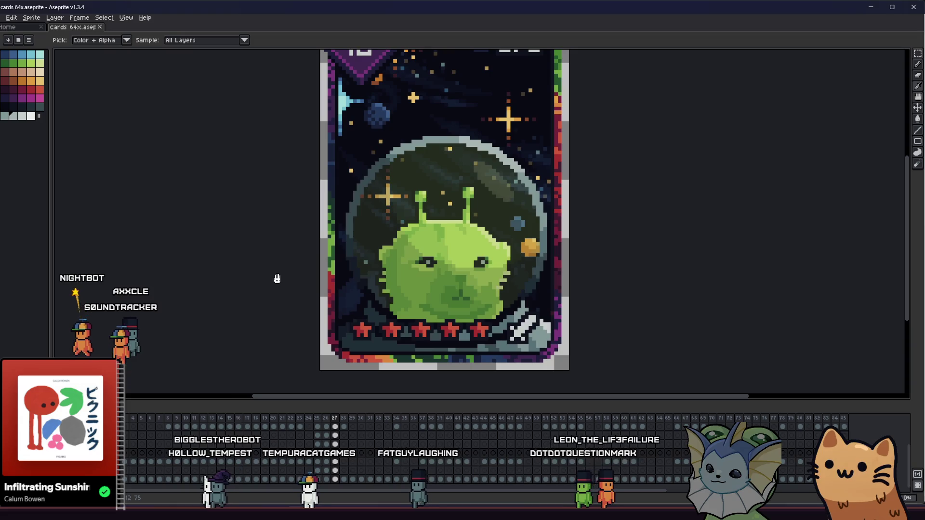
pyautogui.scroll(-3, 270, 280)
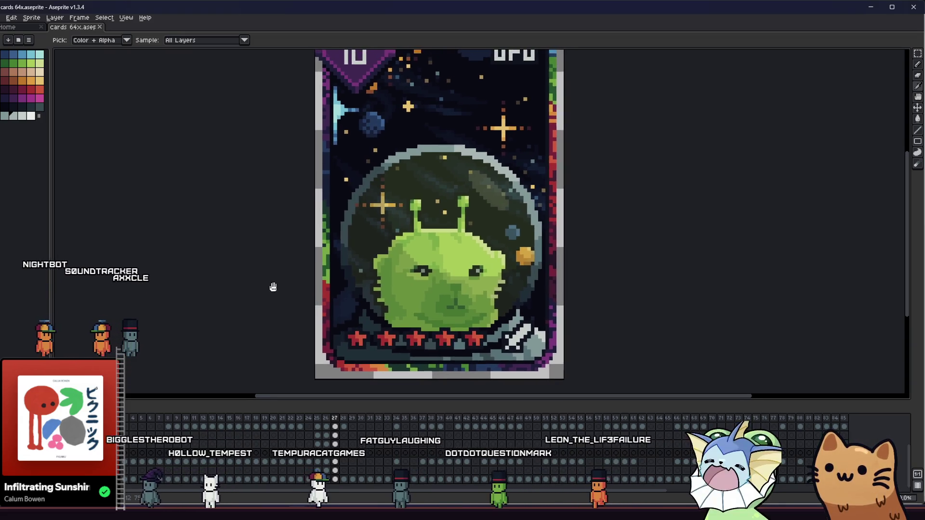
pyautogui.scroll(-1, 246, 285)
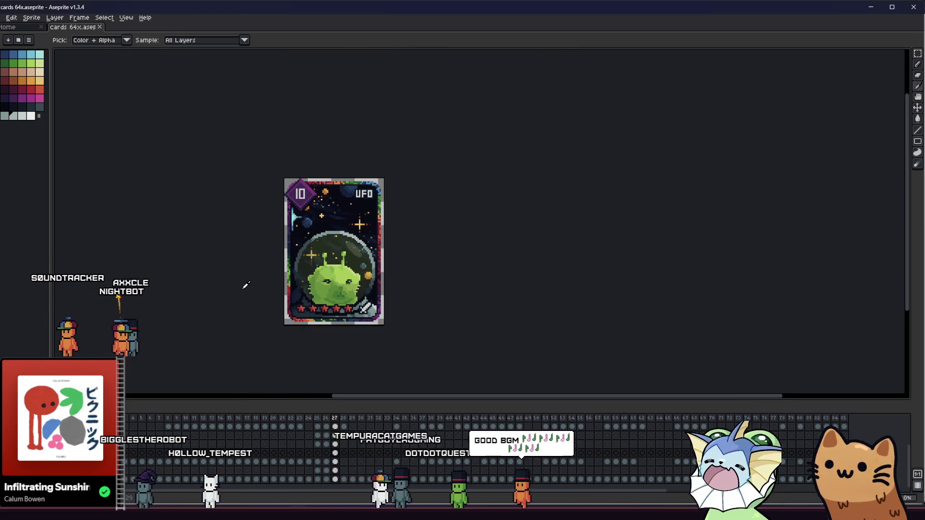
pyautogui.moveTo(244, 299); pyautogui.dragTo(270, 313)
pyautogui.scroll(1, 275, 299)
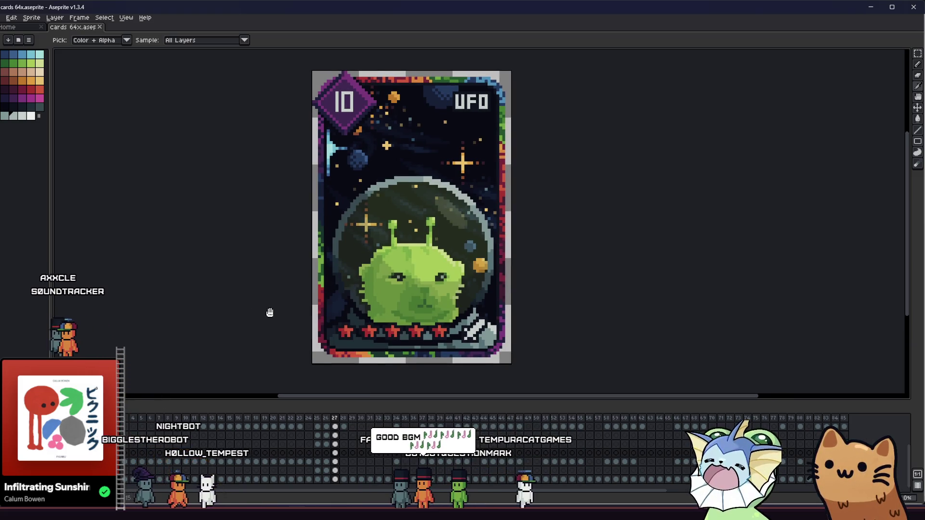
pyautogui.moveTo(268, 314)
pyautogui.mouseDown()
pyautogui.moveTo(252, 309)
pyautogui.moveTo(242, 325)
pyautogui.mouseUp()
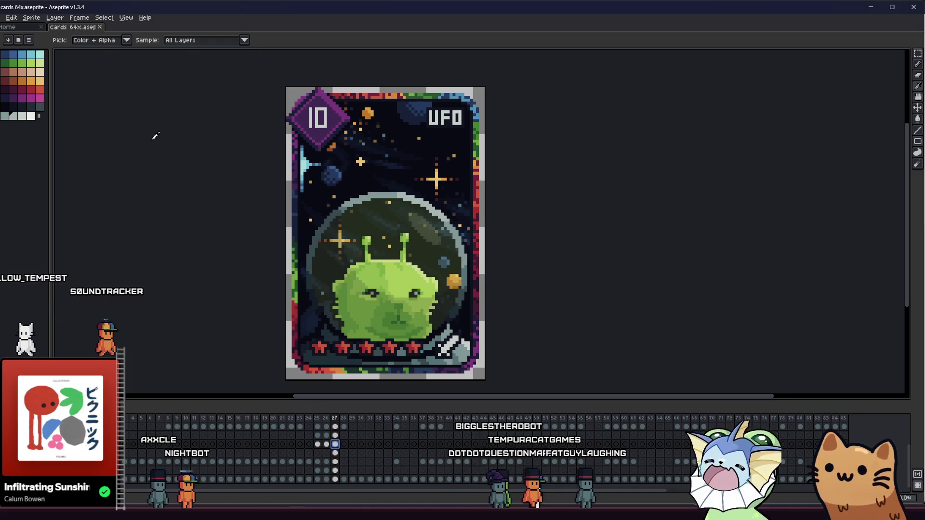
# Pencil a light-green saucer dome next to the small star, undoing one stray pixel.
pyautogui.click(31, 62)
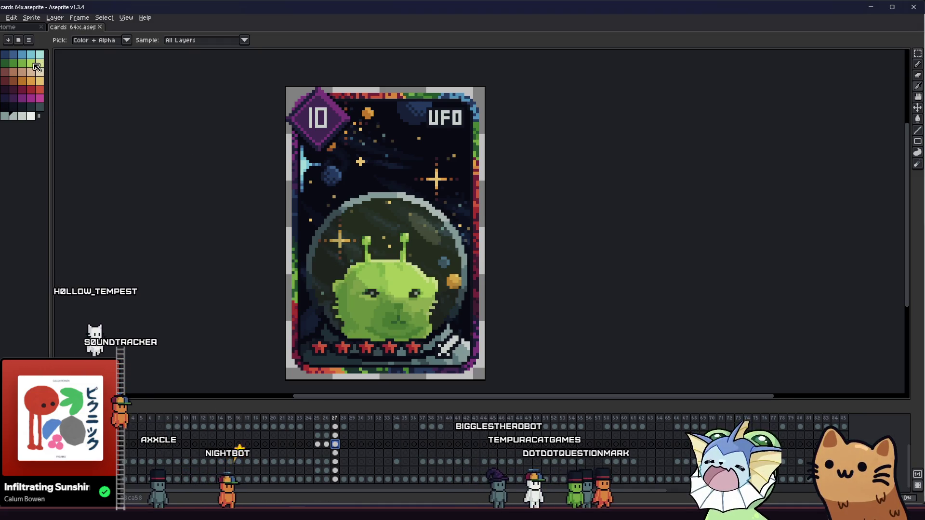
pyautogui.scroll(5, 376, 159)
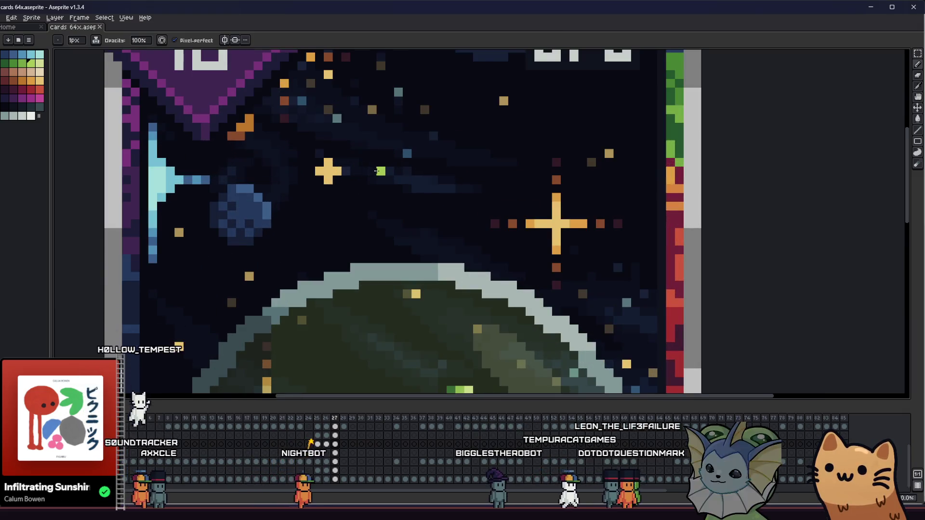
pyautogui.click(364, 171)
pyautogui.hotkey('ctrl', 'z')
pyautogui.moveTo(373, 160); pyautogui.dragTo(394, 176)
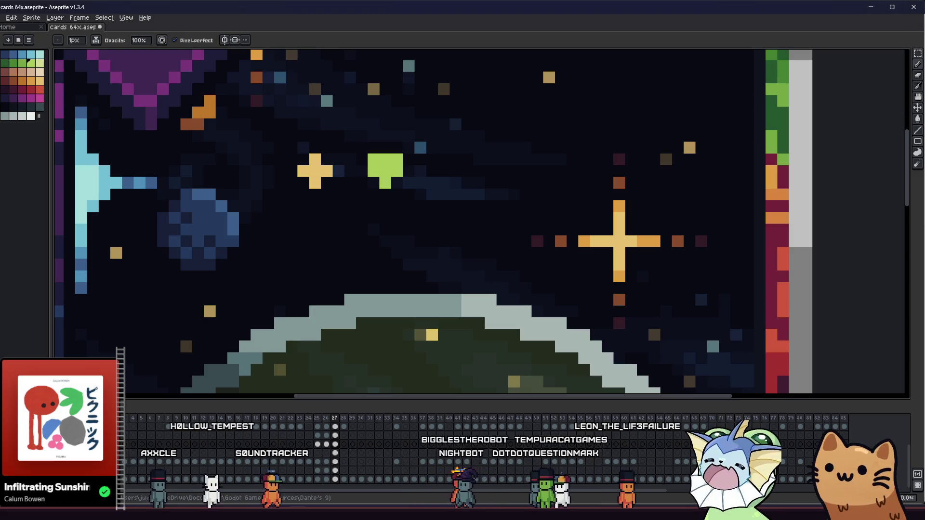
# Paint a grey saucer body beneath the green dome, extending it left and right.
pyautogui.click(5, 116)
pyautogui.click(370, 180)
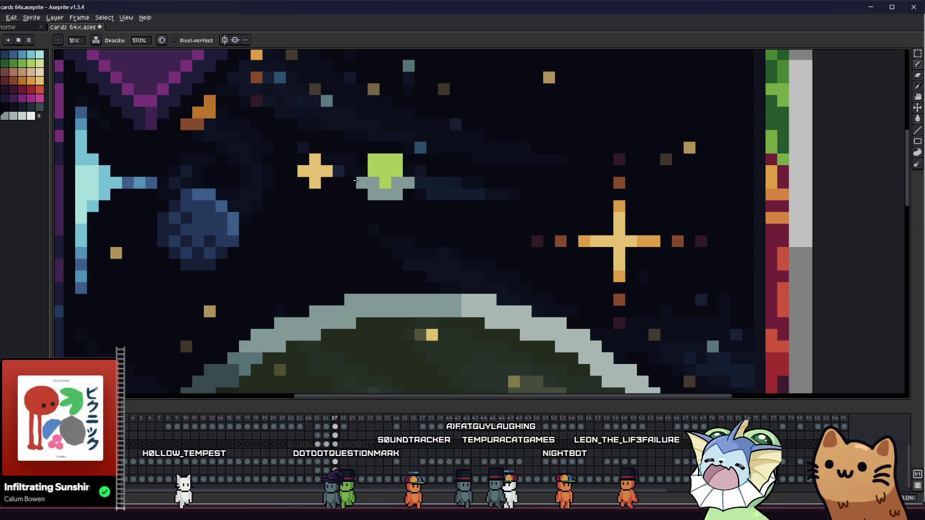
pyautogui.click(373, 206)
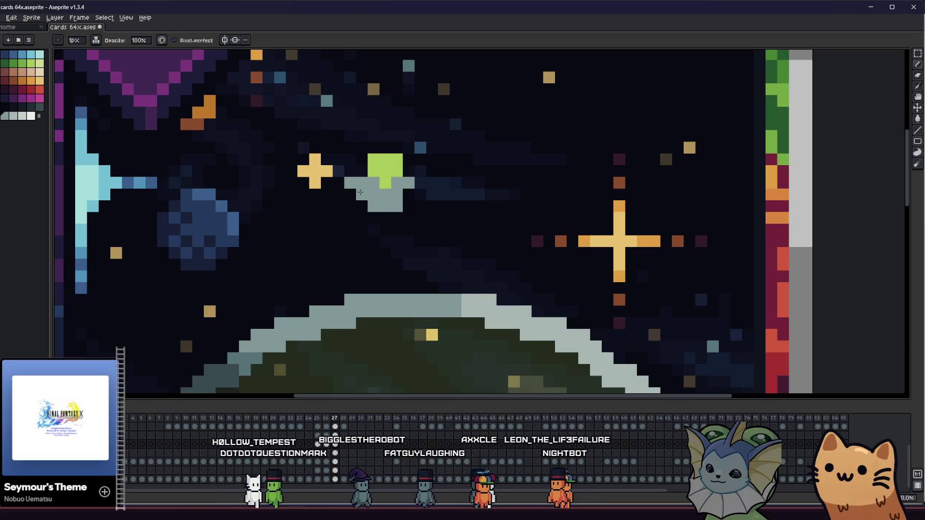
pyautogui.click(407, 194)
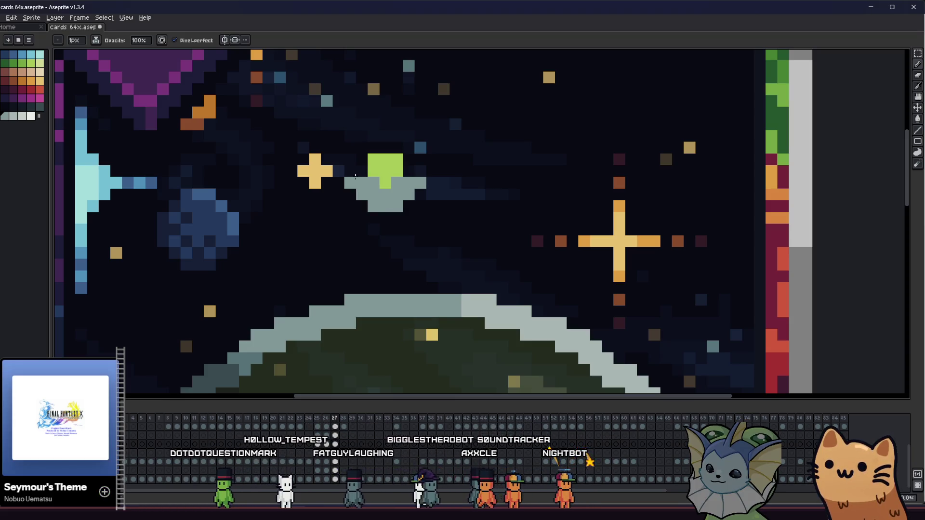
pyautogui.scroll(-3, 407, 174)
# Paint over the leftover green pixel with grey.
pyautogui.press('i')
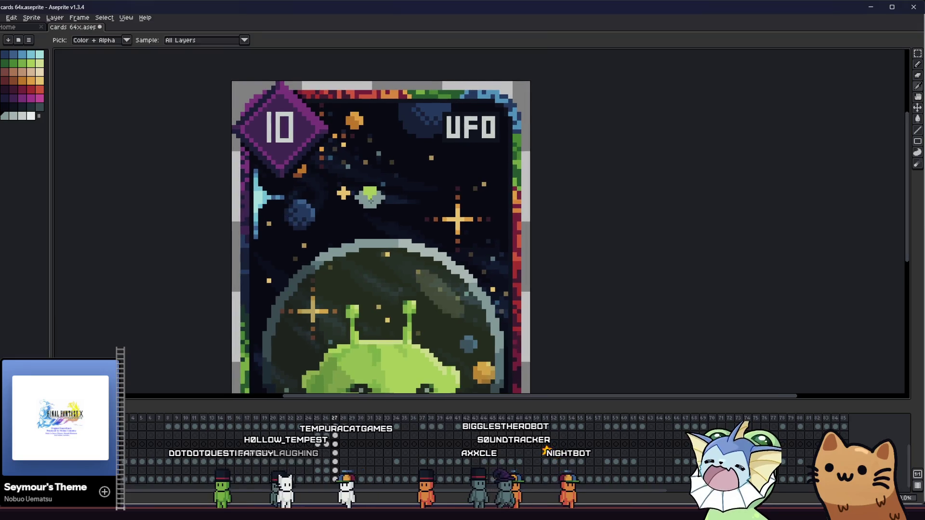
pyautogui.scroll(3, 358, 181)
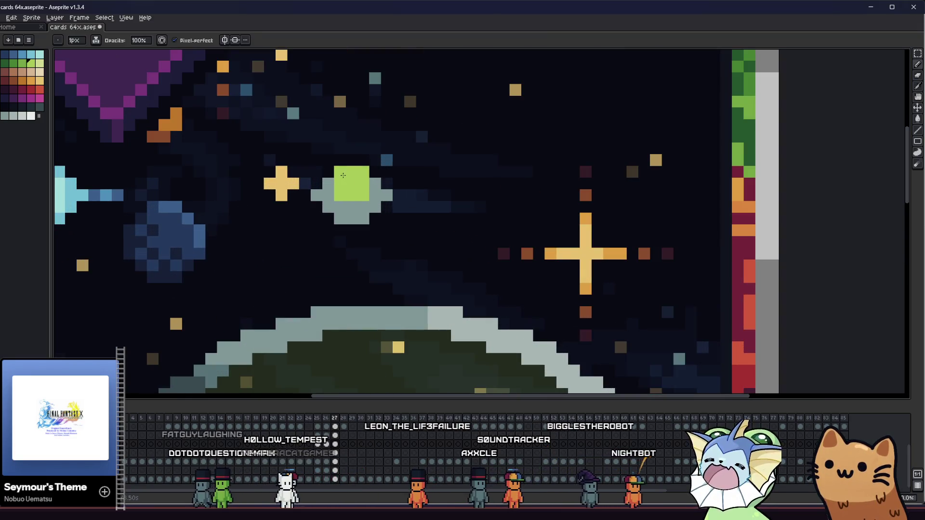
pyautogui.click(324, 203)
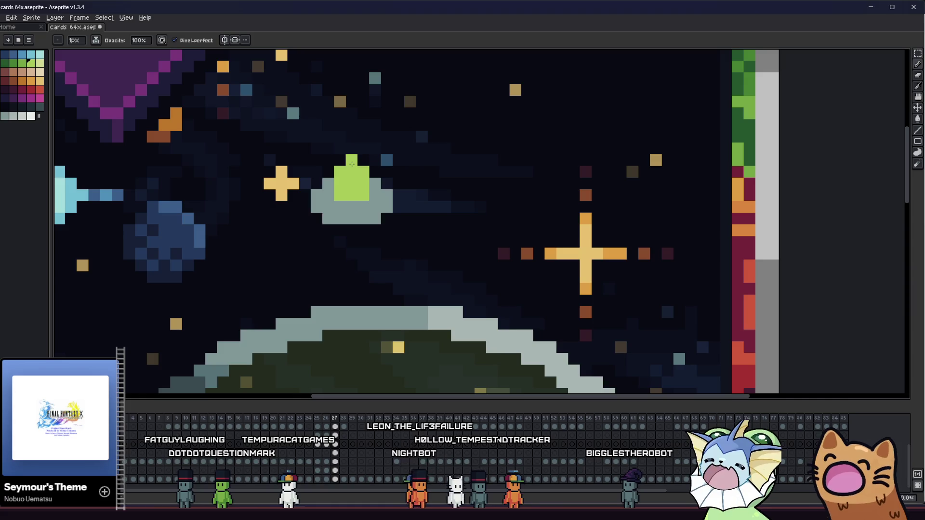
pyautogui.scroll(-7, 363, 160)
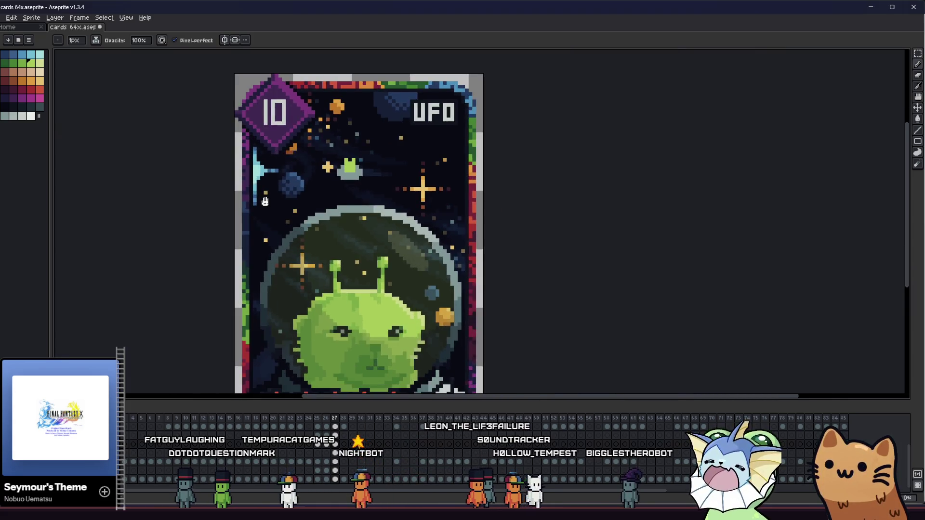
pyautogui.scroll(-1, 284, 207)
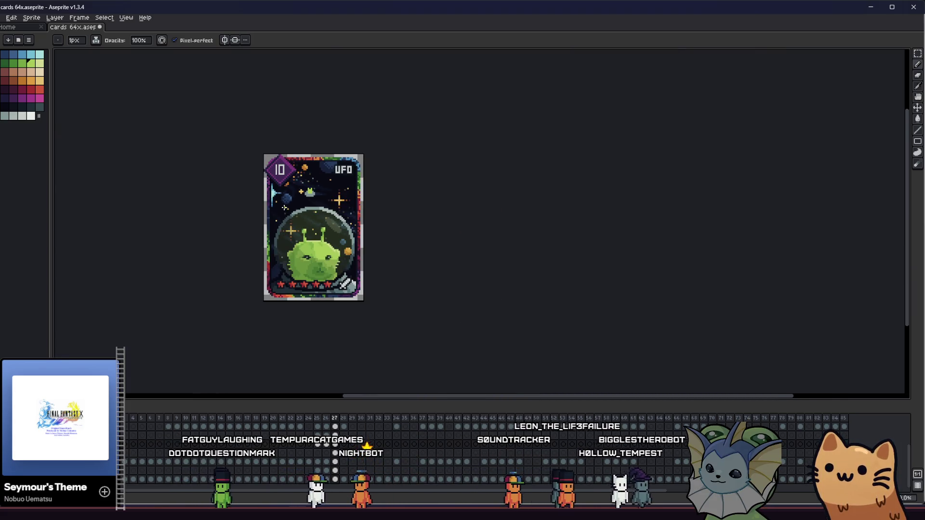
pyautogui.scroll(6, 284, 208)
# Shade the UFO's left and lower pixels with a darker green and save the card.
pyautogui.click(22, 63)
pyautogui.moveTo(326, 148)
pyautogui.mouseDown()
pyautogui.moveTo(327, 219)
pyautogui.moveTo(346, 213)
pyautogui.mouseUp()
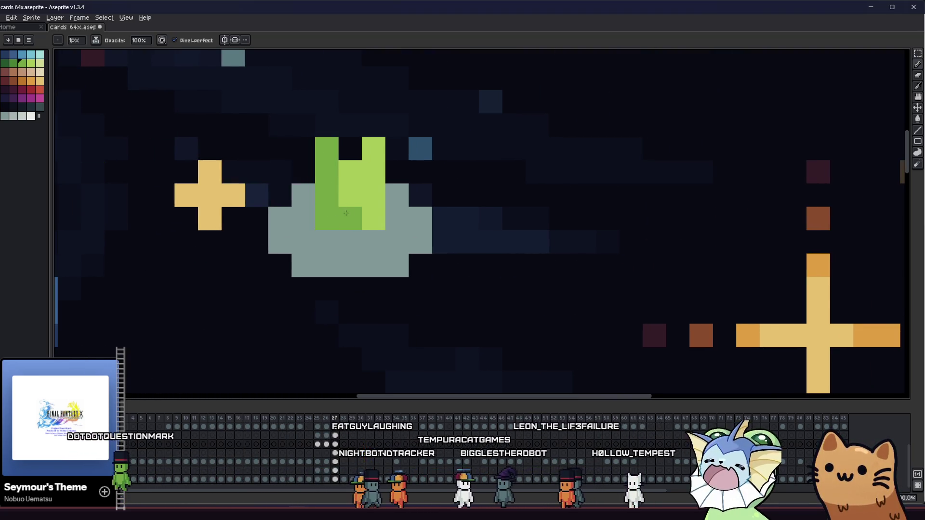
pyautogui.scroll(-5, 346, 212)
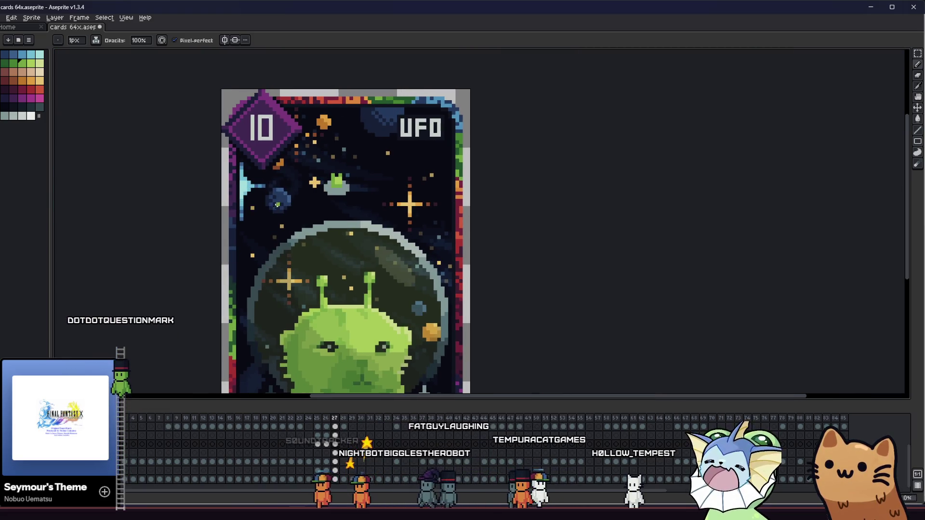
pyautogui.hotkey('ctrl', 's')
# Paint the stray pixel and the saucer's grey edge pixels dark navy to form a cup shape.
pyautogui.scroll(5, 342, 177)
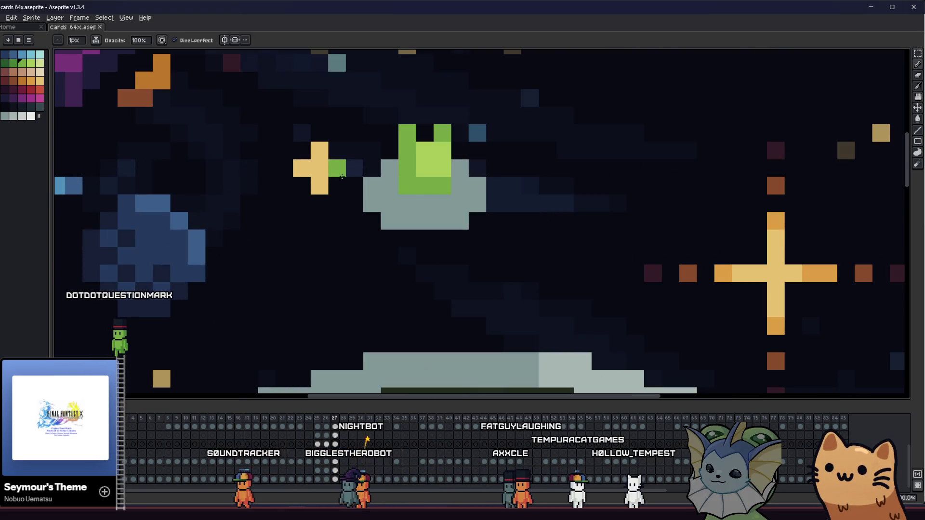
pyautogui.keyDown('alt'); pyautogui.click(320, 168); pyautogui.keyUp('alt')
pyautogui.click(337, 168)
pyautogui.keyDown('alt'); pyautogui.click(354, 168); pyautogui.keyUp('alt')
pyautogui.click(384, 165)
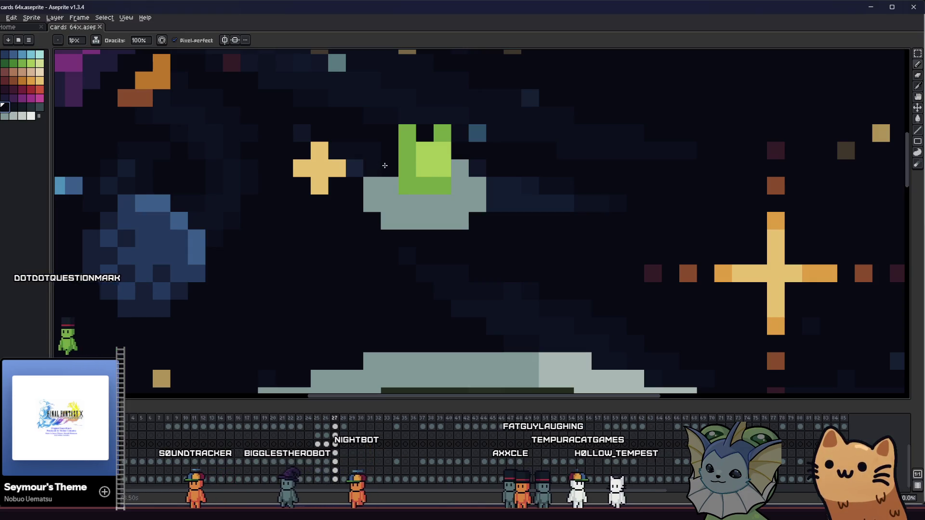
pyautogui.click(387, 181)
pyautogui.click(460, 169)
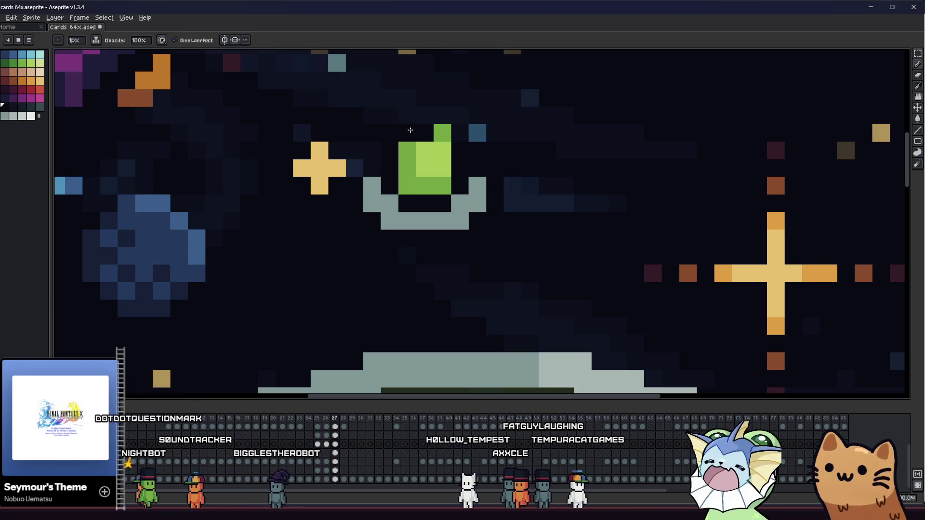
pyautogui.scroll(-7, 432, 137)
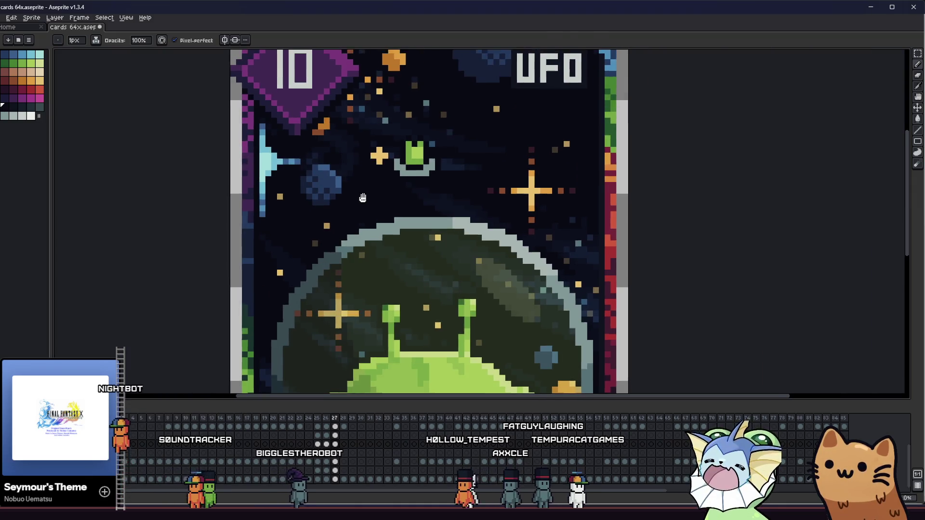
# Marquee-select around the small UFO, clear the selection and save the card.
pyautogui.moveTo(326, 207); pyautogui.dragTo(298, 207)
pyautogui.press('m')
pyautogui.scroll(2, 338, 193)
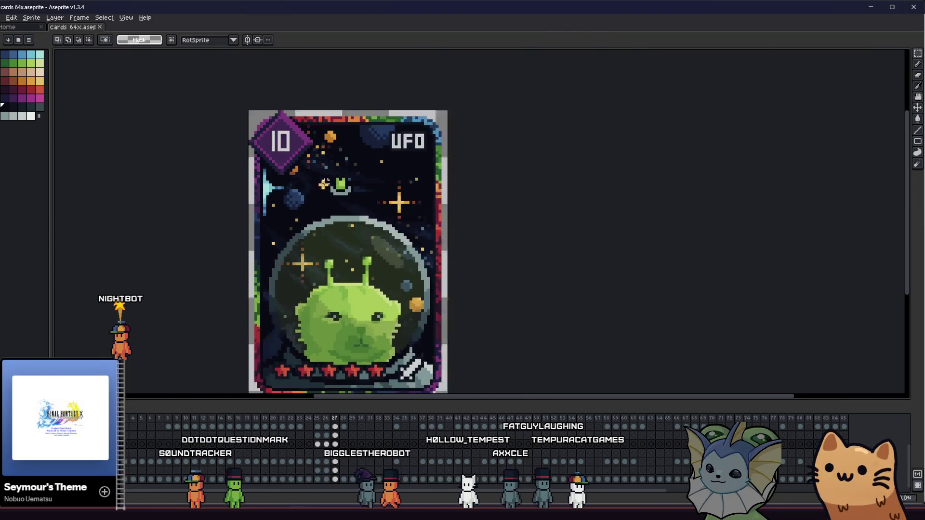
pyautogui.moveTo(328, 170); pyautogui.dragTo(369, 204)
pyautogui.click(369, 203)
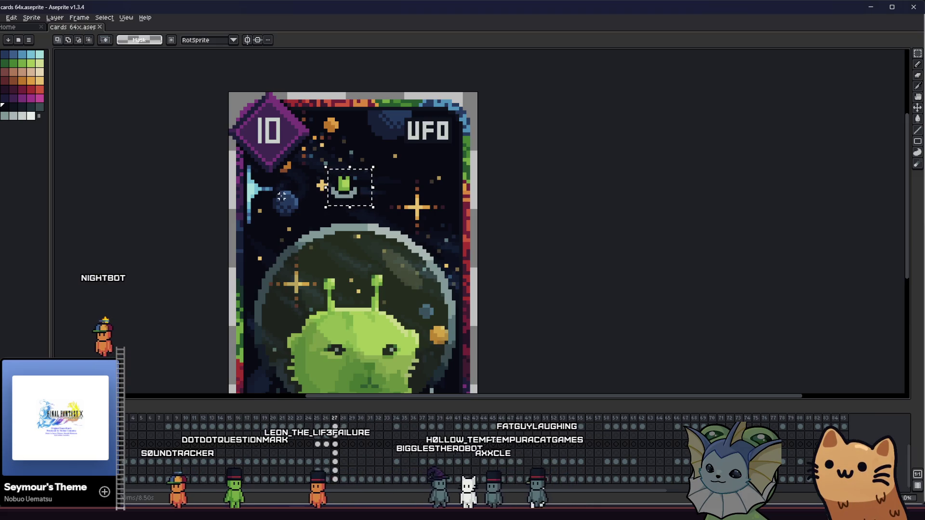
pyautogui.scroll(1, 327, 177)
pyautogui.press('Delete')
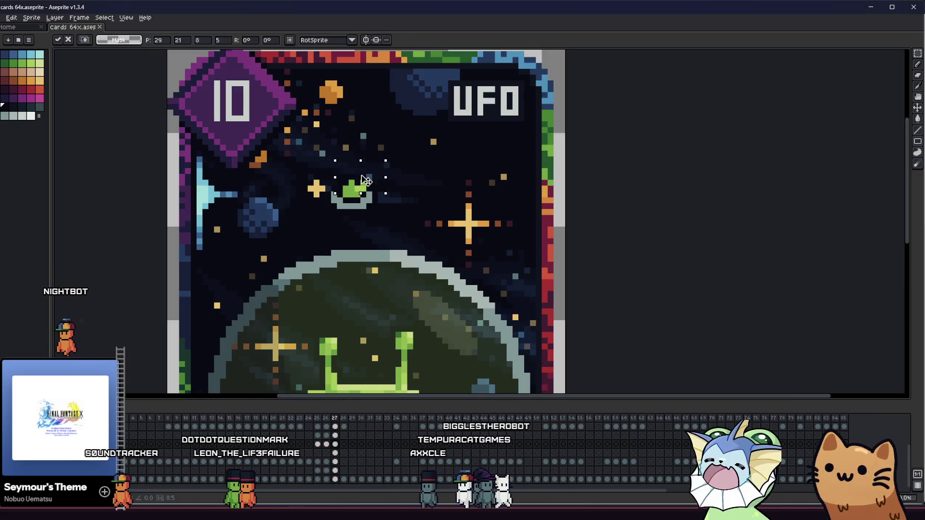
pyautogui.scroll(-2, 394, 200)
pyautogui.scroll(4, 394, 200)
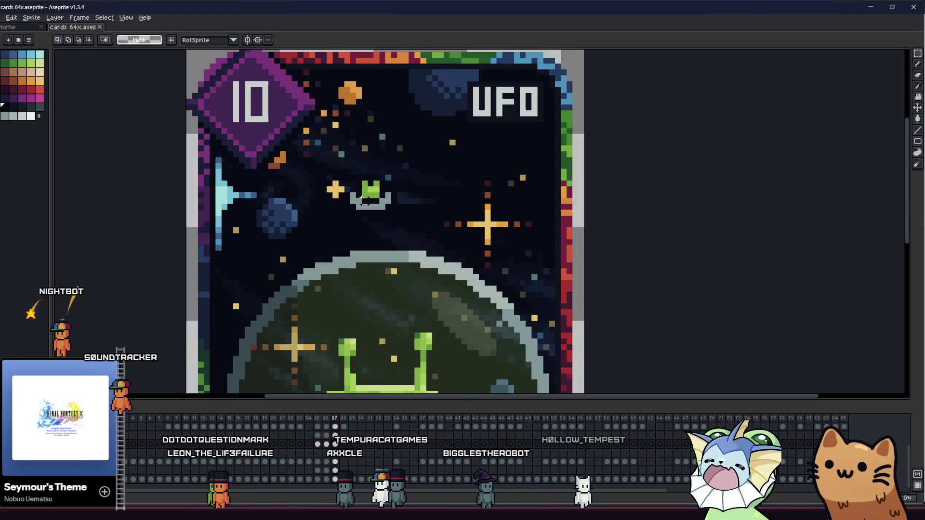
pyautogui.hotkey('ctrl', 's')
# Place one UFO copy on the planet's dome and another in the upper sky, then commit.
pyautogui.moveTo(283, 131); pyautogui.dragTo(499, 275)
pyautogui.moveTo(412, 219)
pyautogui.mouseDown()
pyautogui.moveTo(255, 217)
pyautogui.moveTo(381, 234)
pyautogui.mouseUp()
pyautogui.scroll(-3, 378, 233)
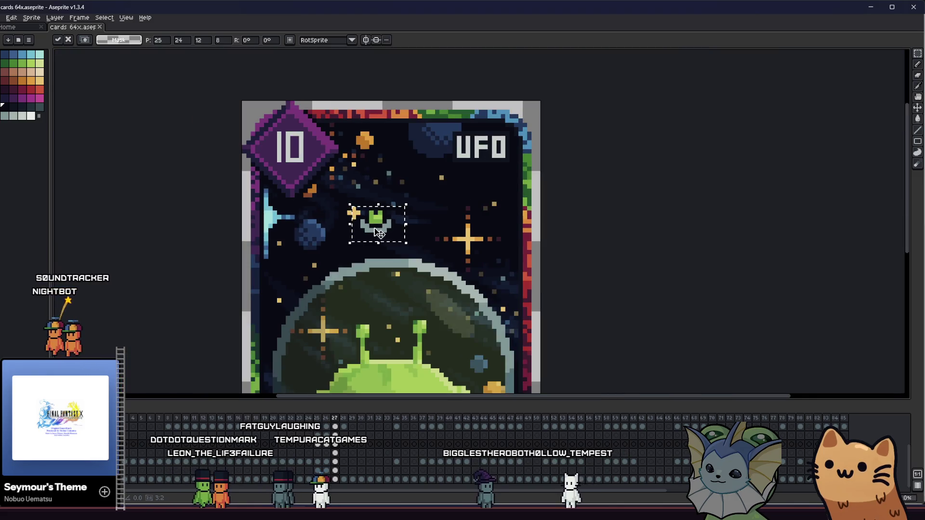
pyautogui.moveTo(371, 288); pyautogui.dragTo(385, 298)
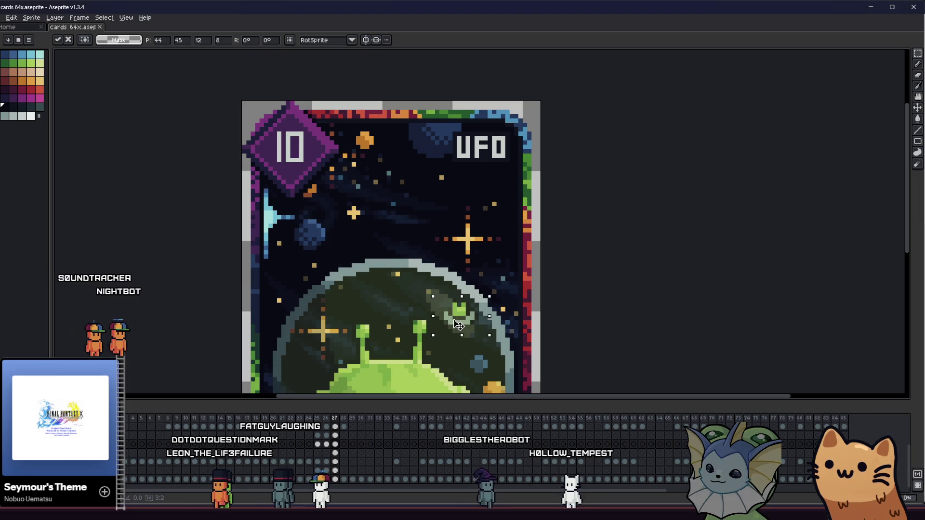
pyautogui.moveTo(459, 328)
pyautogui.mouseDown()
pyautogui.moveTo(340, 257)
pyautogui.moveTo(336, 244)
pyautogui.moveTo(364, 247)
pyautogui.mouseUp()
pyautogui.press('Return')
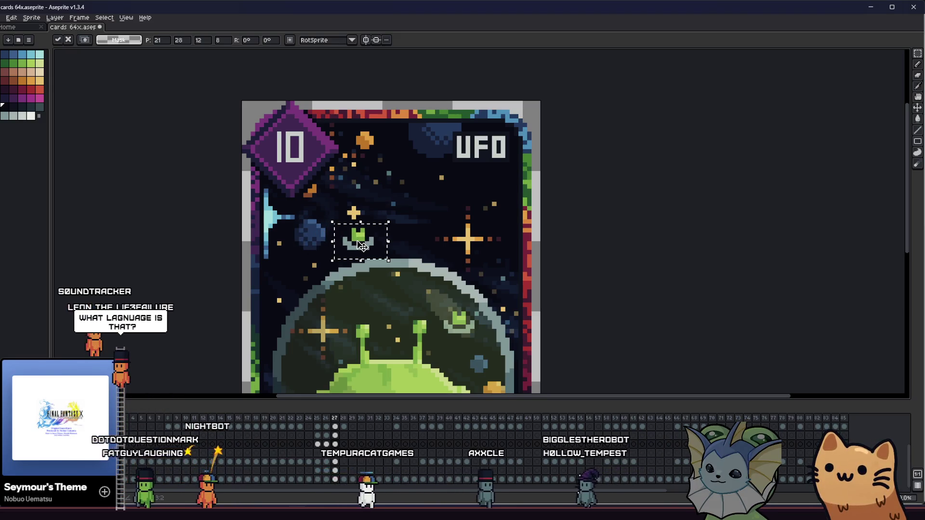
pyautogui.scroll(-3, 395, 230)
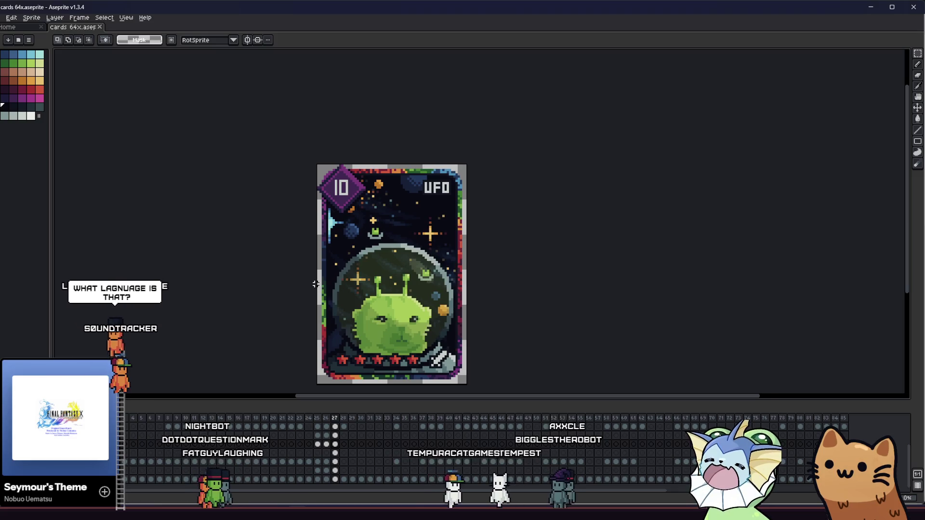
pyautogui.scroll(-2, 291, 276)
pyautogui.scroll(1, 291, 277)
# Fill a grey pixel on the UFO's underside and paste a green block onto it.
pyautogui.moveTo(291, 277)
pyautogui.mouseDown()
pyautogui.moveTo(266, 243)
pyautogui.moveTo(230, 232)
pyautogui.mouseUp()
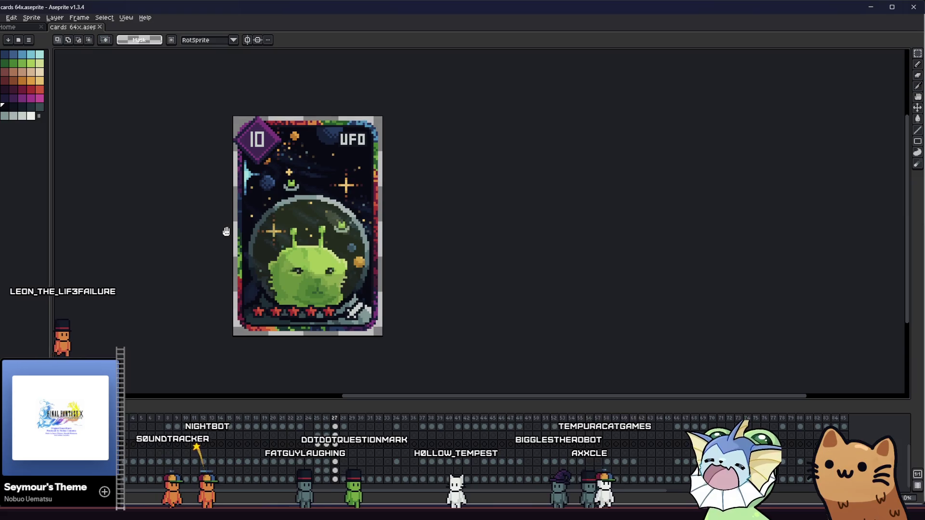
pyautogui.scroll(3, 295, 195)
pyautogui.scroll(1, 295, 195)
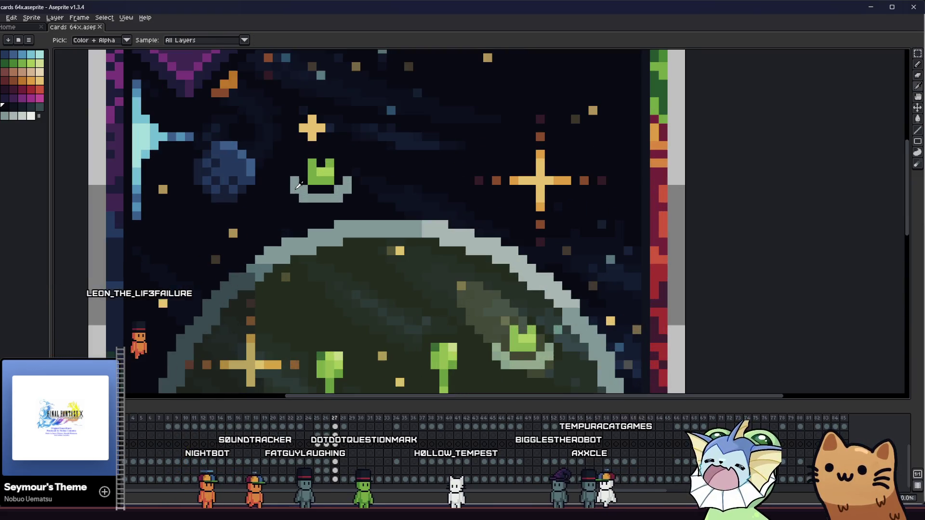
pyautogui.press('b')
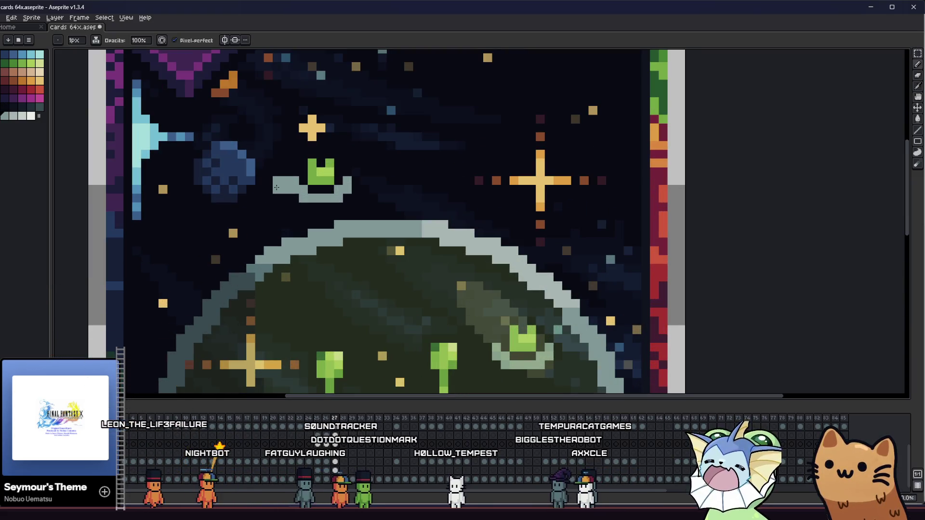
pyautogui.click(292, 198)
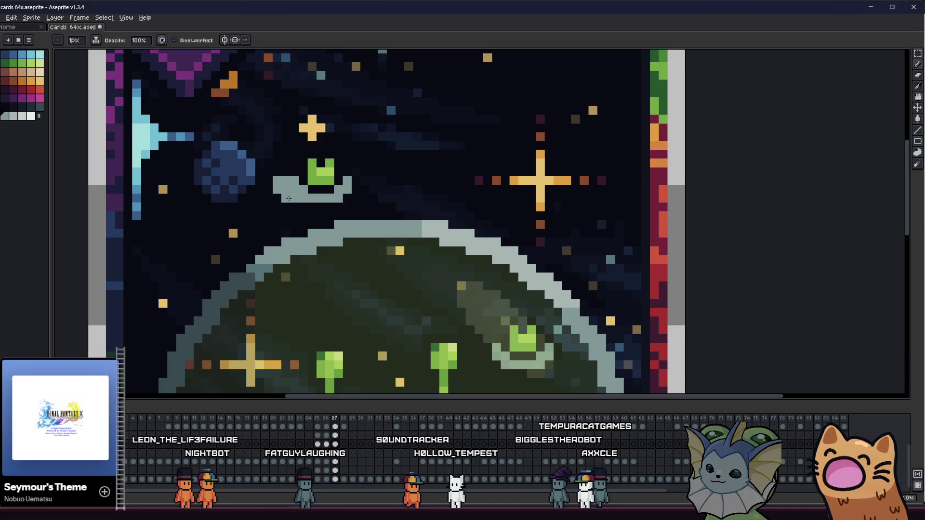
pyautogui.press('m')
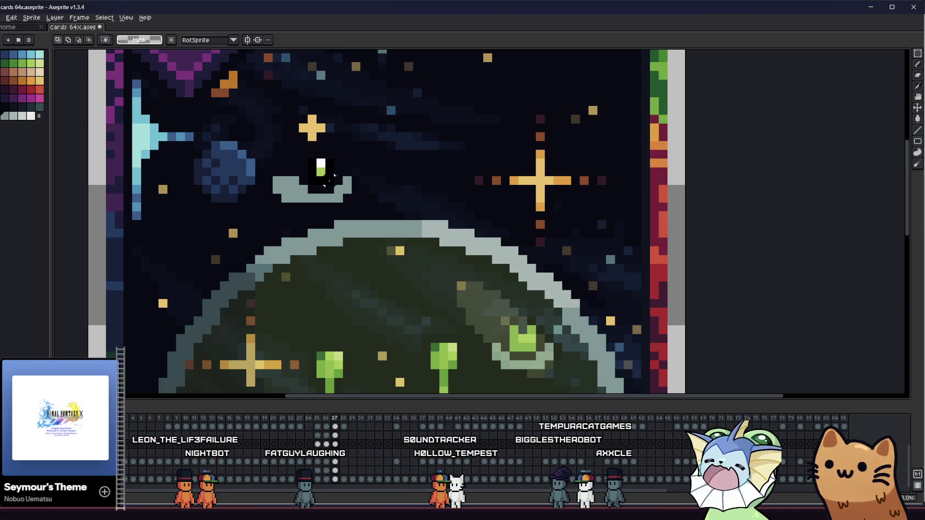
pyautogui.hotkey('ctrl', 'v')
pyautogui.hotkey('ctrl', 'd')
# Redraw the UFO's dome narrower, extending it down and repainting the top light green.
pyautogui.press('b')
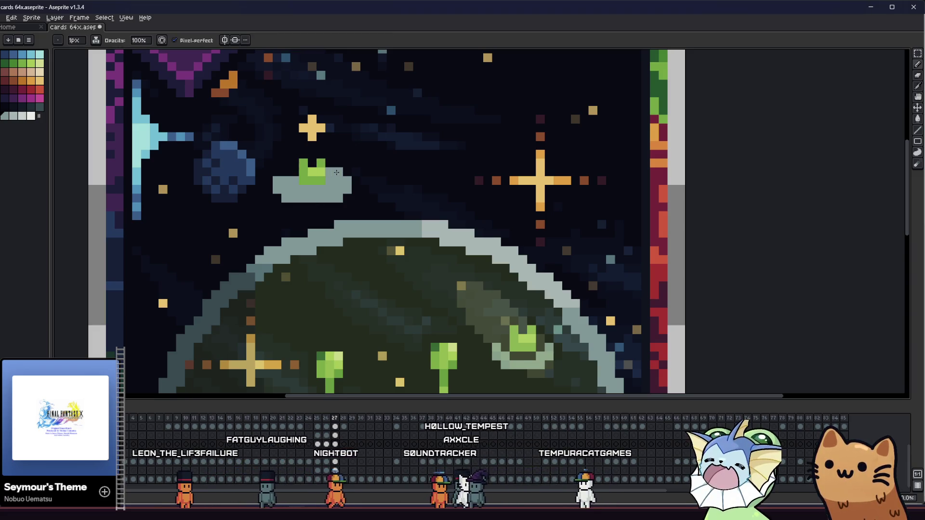
pyautogui.moveTo(302, 177)
pyautogui.mouseDown()
pyautogui.moveTo(310, 186)
pyautogui.moveTo(330, 165)
pyautogui.moveTo(317, 158)
pyautogui.mouseUp()
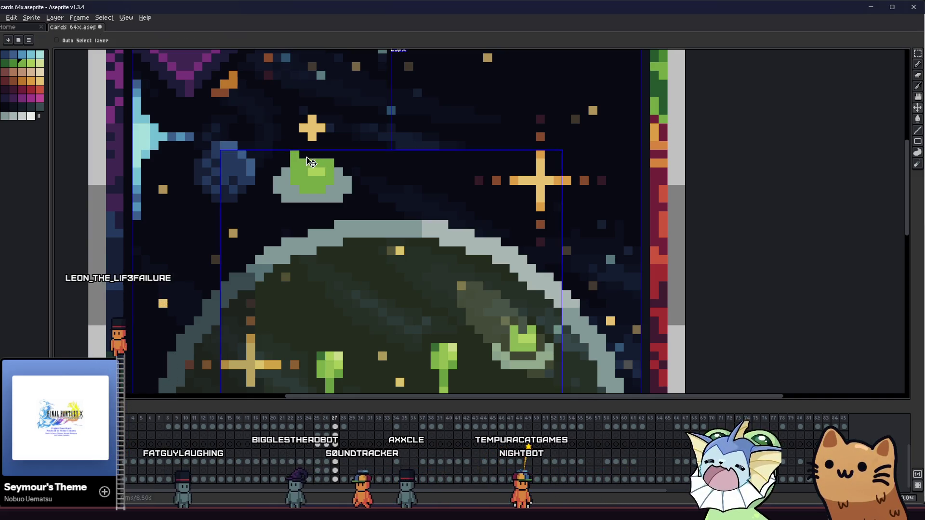
pyautogui.moveTo(267, 179); pyautogui.dragTo(269, 189)
pyautogui.scroll(2, 329, 183)
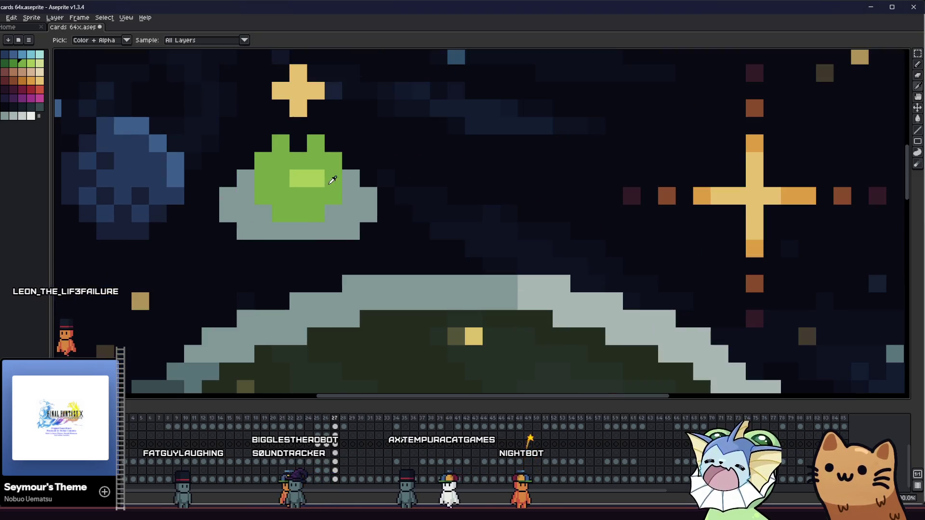
pyautogui.moveTo(328, 195)
pyautogui.mouseDown()
pyautogui.moveTo(313, 174)
pyautogui.moveTo(283, 159)
pyautogui.mouseUp()
pyautogui.press('i')
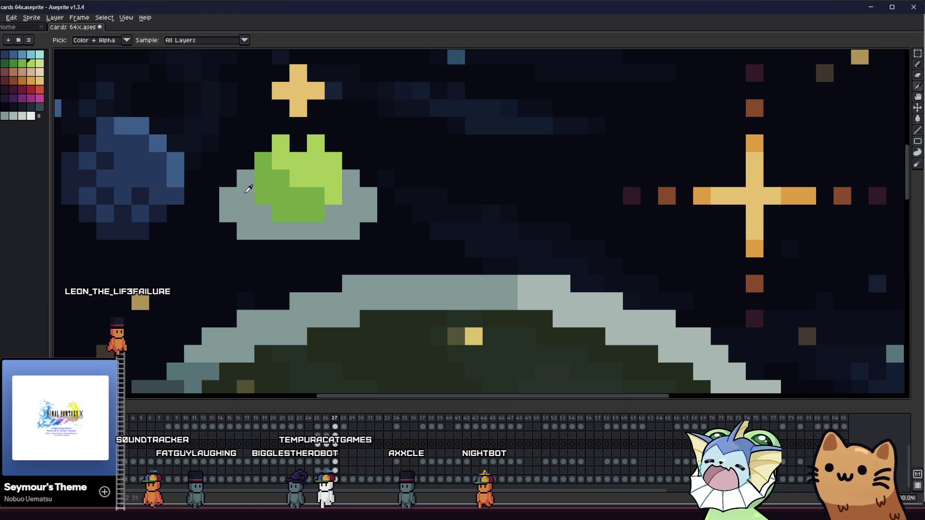
pyautogui.press('b')
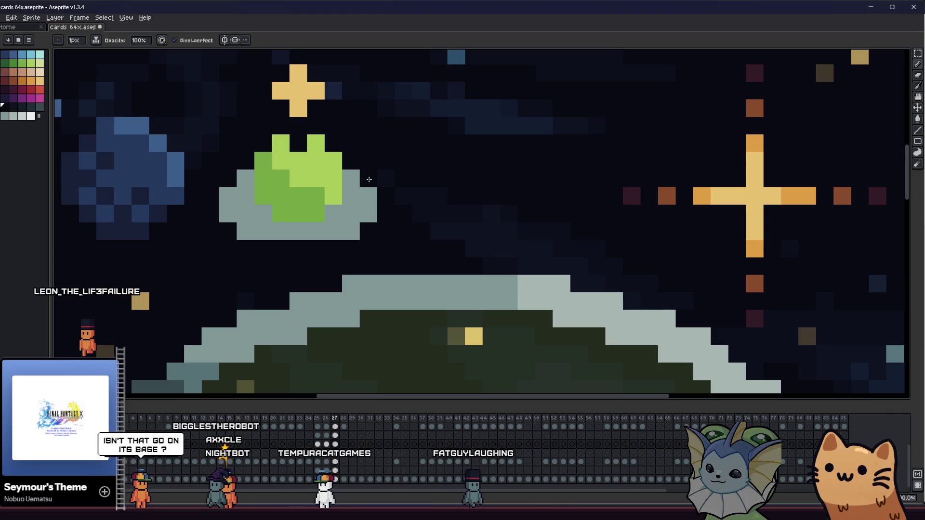
pyautogui.scroll(-4, 352, 248)
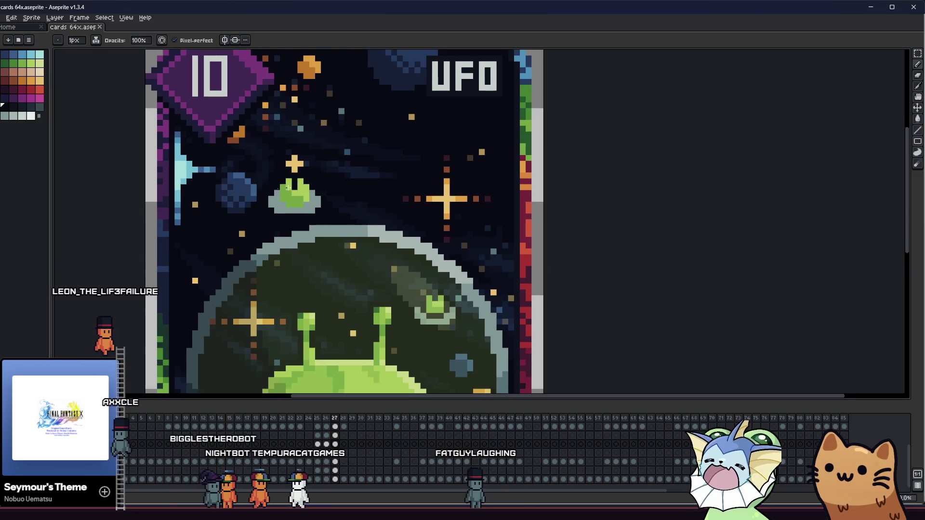
pyautogui.scroll(3, 287, 188)
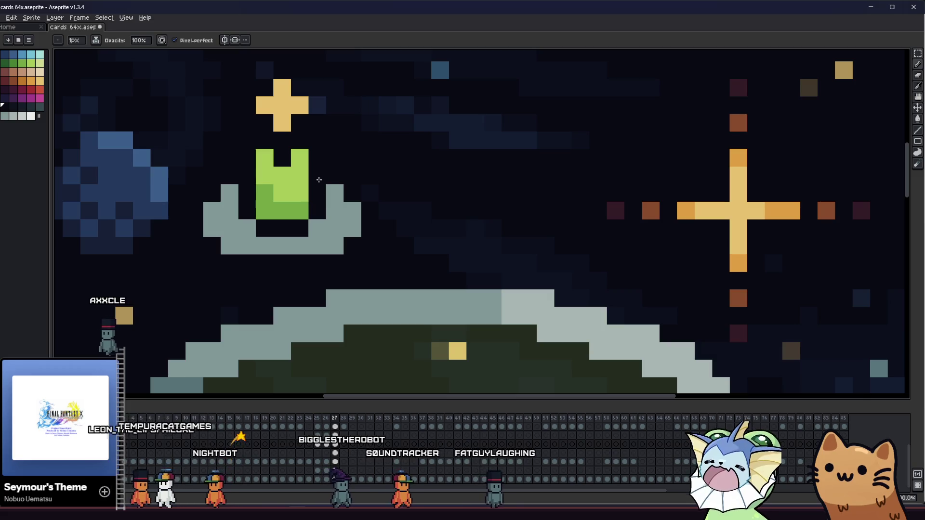
pyautogui.scroll(-3, 296, 195)
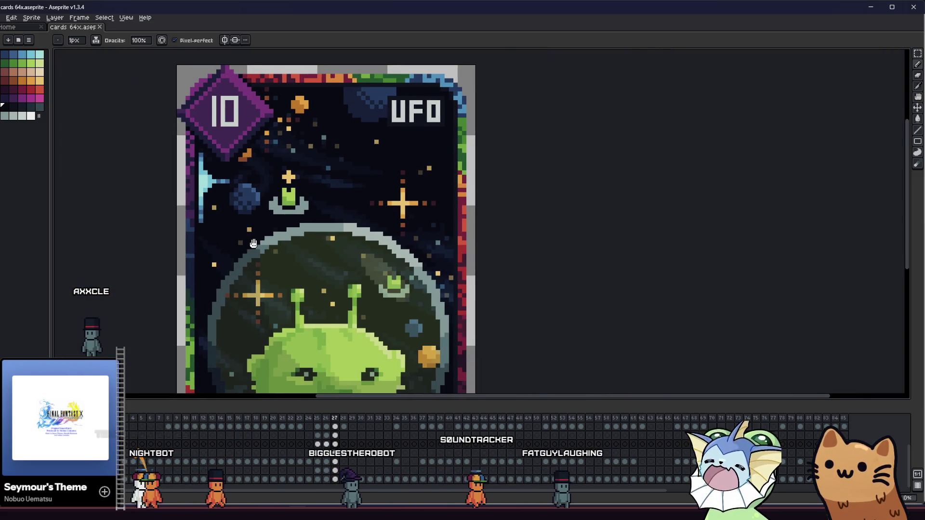
pyautogui.moveTo(256, 245); pyautogui.dragTo(234, 234)
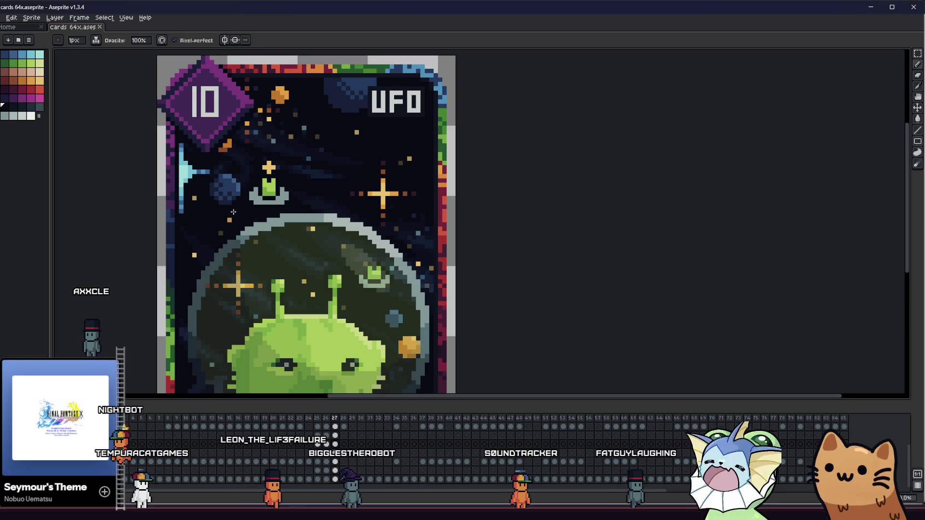
# Save cards 64x.aseprite and pan around the finished card with both saucers.
pyautogui.scroll(2, 233, 212)
pyautogui.hotkey('ctrl', 's')
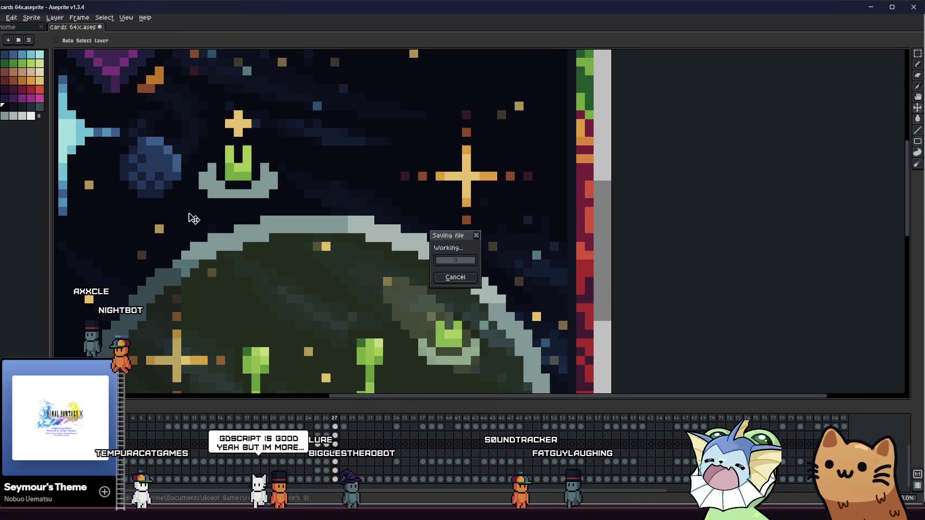
pyautogui.moveTo(186, 182); pyautogui.dragTo(268, 169)
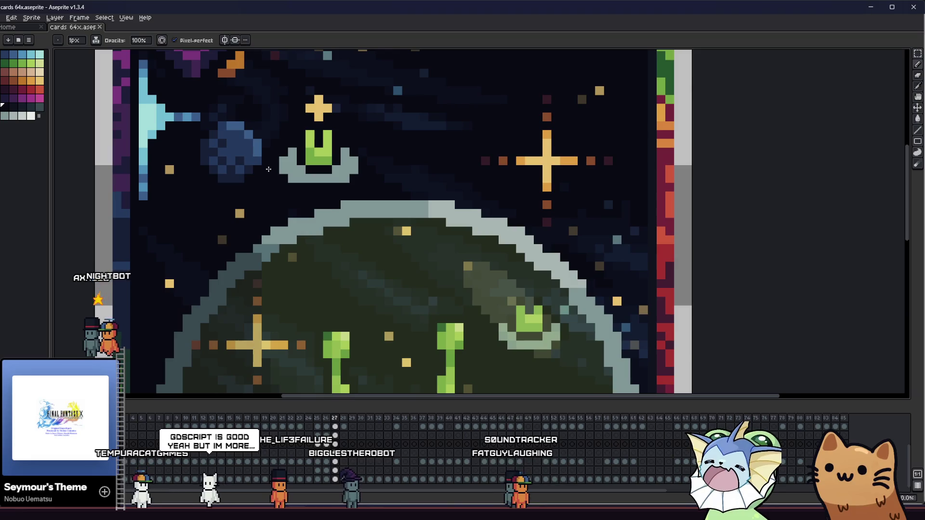
pyautogui.scroll(2, 315, 147)
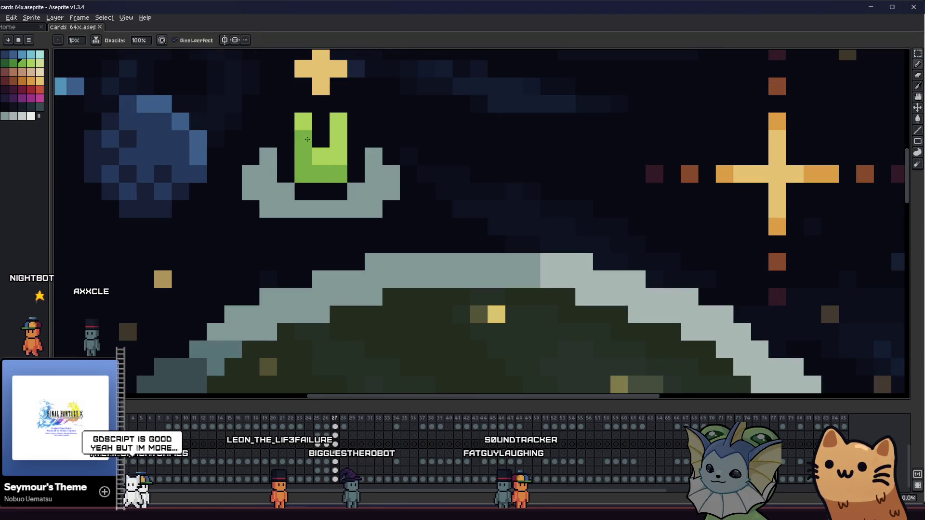
pyautogui.press('ctrl')
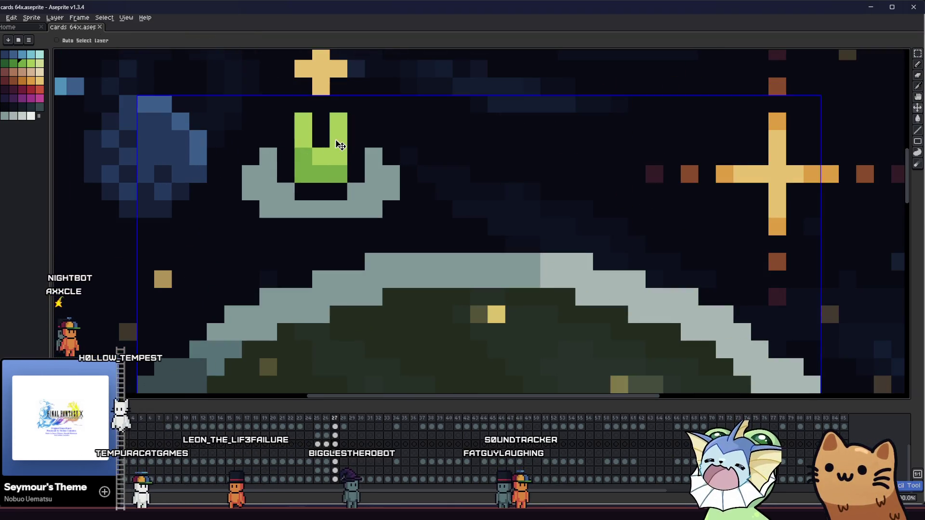
pyautogui.scroll(-3, 294, 138)
pyautogui.moveTo(246, 189)
pyautogui.mouseDown()
pyautogui.moveTo(135, 188)
pyautogui.moveTo(111, 157)
pyautogui.moveTo(132, 151)
pyautogui.moveTo(159, 161)
pyautogui.mouseUp()
pyautogui.scroll(-2, 189, 184)
pyautogui.scroll(2, 189, 185)
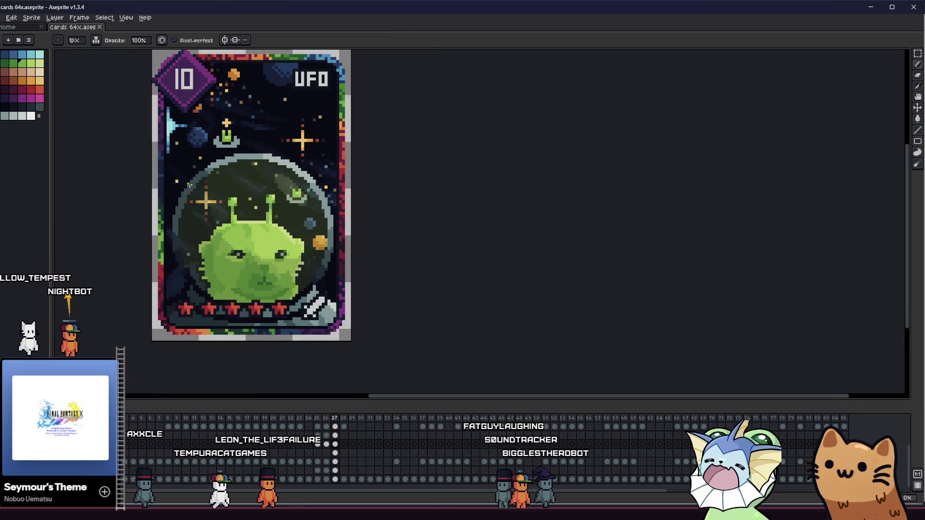
pyautogui.scroll(-2, 189, 185)
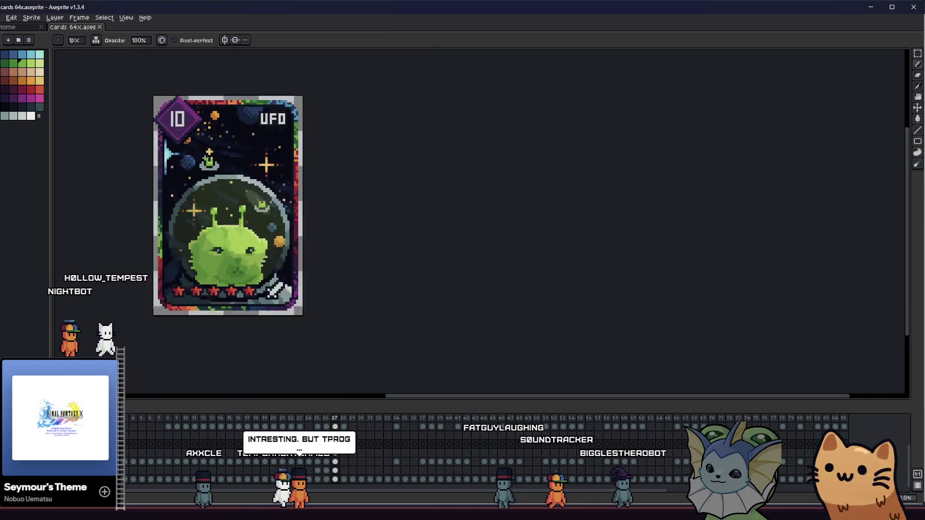
# Sample the green of the UFO's dome, then switch to the dark background colour.
pyautogui.scroll(5, 208, 160)
pyautogui.press('i')
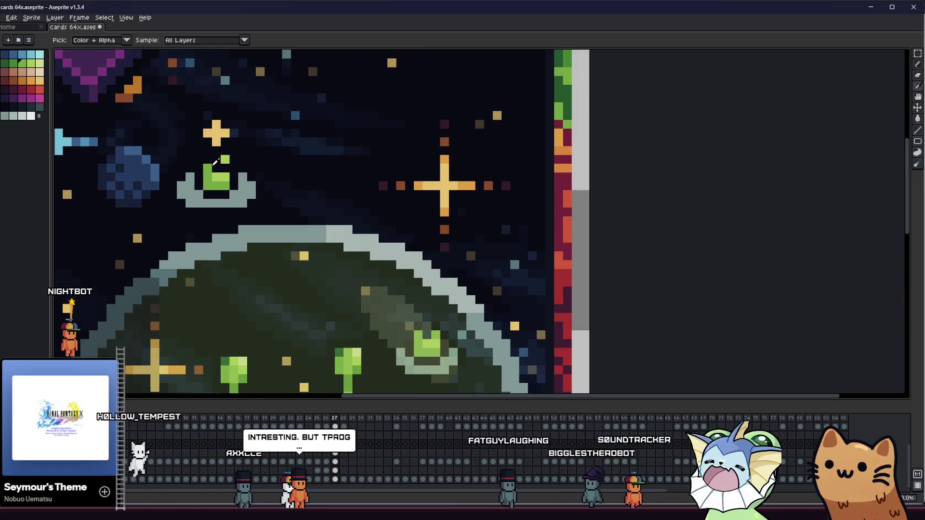
pyautogui.keyDown('alt'); pyautogui.click(212, 165); pyautogui.keyUp('alt')
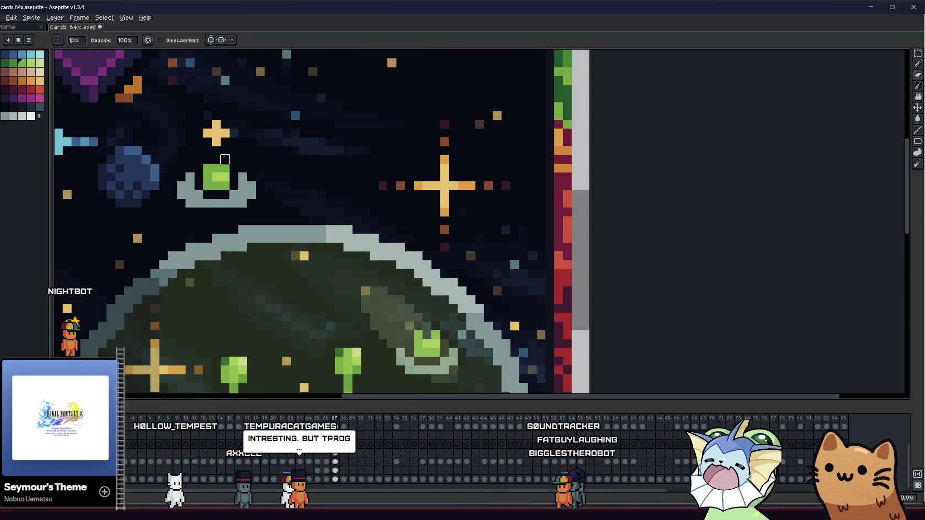
pyautogui.keyDown('alt'); pyautogui.click(196, 167); pyautogui.keyUp('alt')
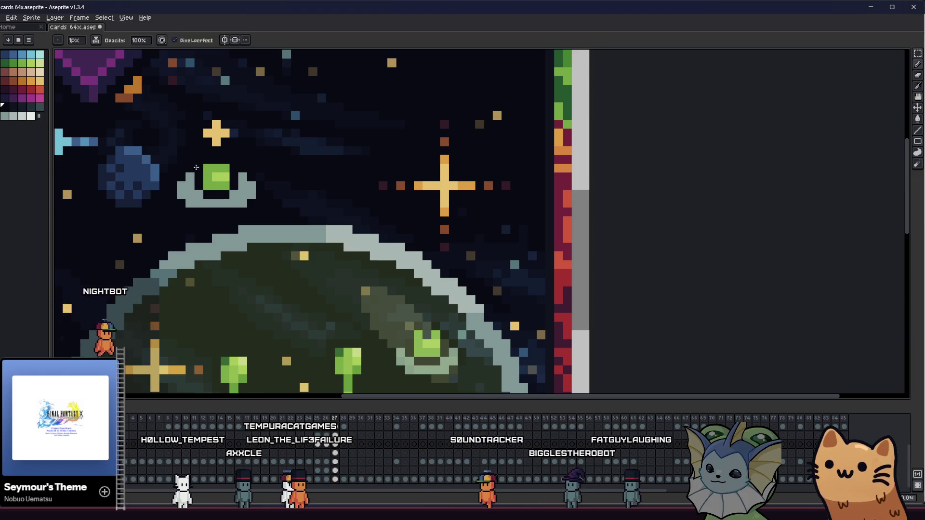
pyautogui.scroll(-3, 226, 158)
pyautogui.scroll(3, 341, 228)
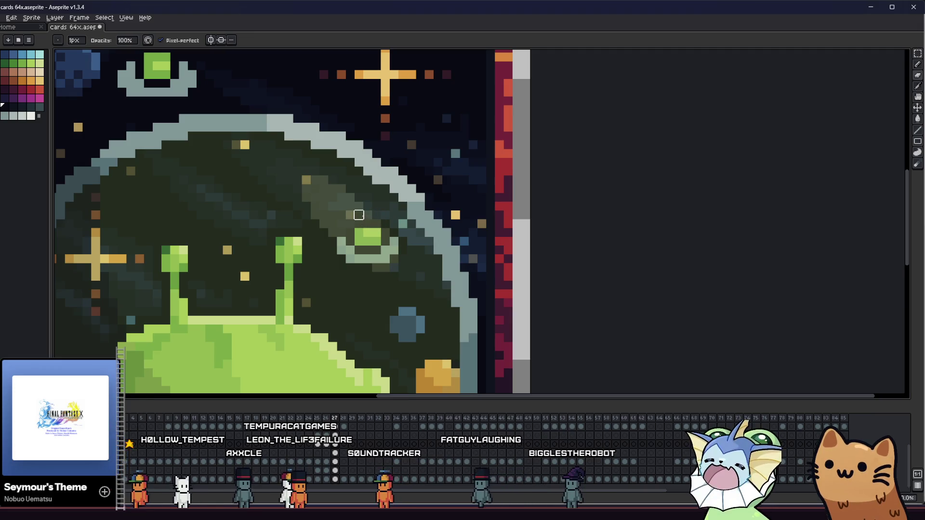
pyautogui.scroll(-3, 357, 212)
pyautogui.moveTo(214, 231)
pyautogui.mouseDown()
pyautogui.moveTo(339, 258)
pyautogui.moveTo(413, 235)
pyautogui.moveTo(328, 237)
pyautogui.mouseUp()
# Zoom in and sample the colour beside the small UFO near the alien's dome.
pyautogui.scroll(3, 347, 167)
pyautogui.press('alt')
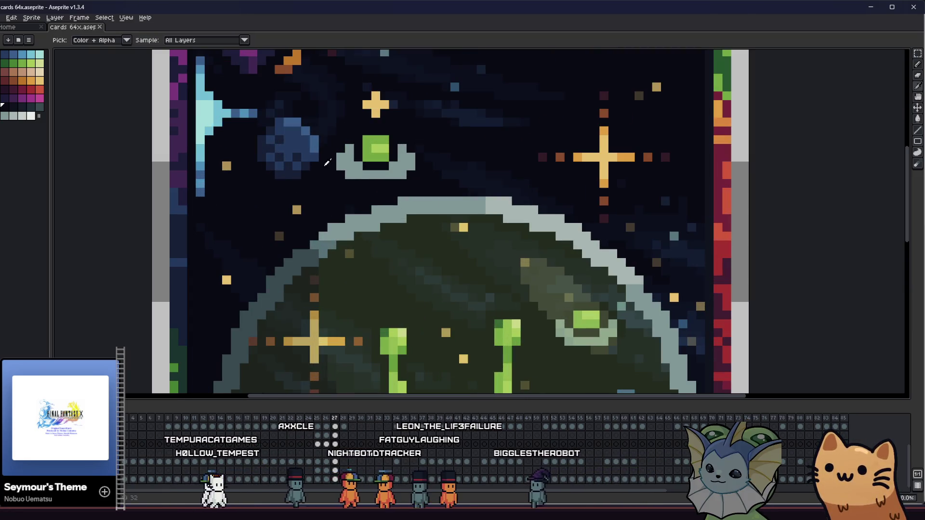
pyautogui.click(300, 155)
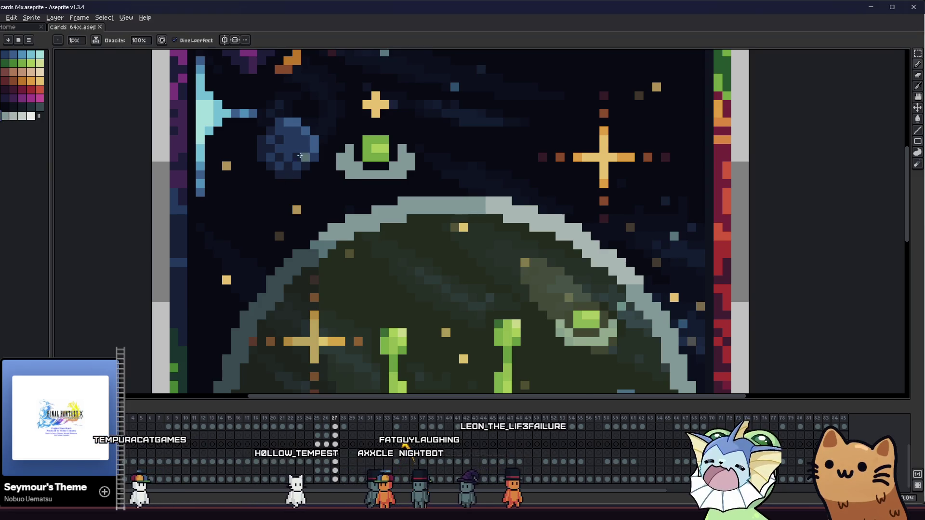
pyautogui.scroll(1, 300, 156)
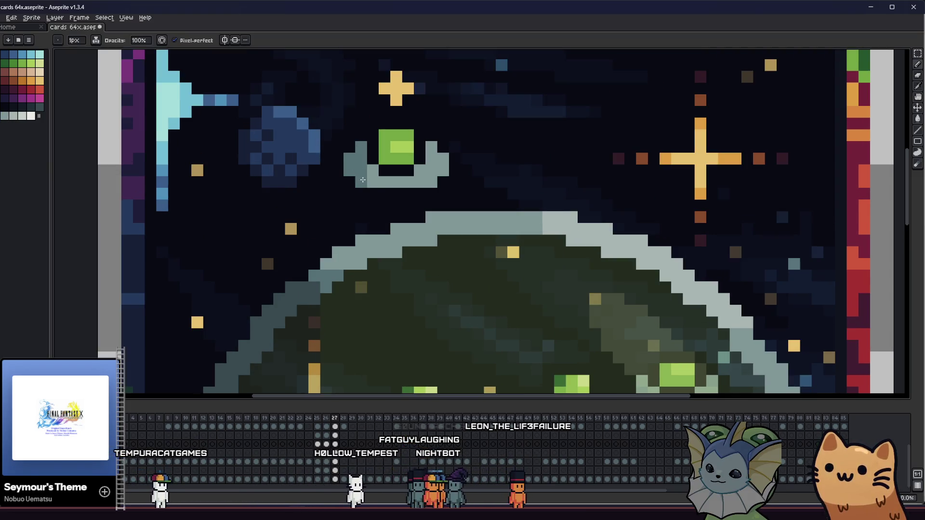
pyautogui.scroll(-2, 292, 183)
pyautogui.scroll(2, 424, 260)
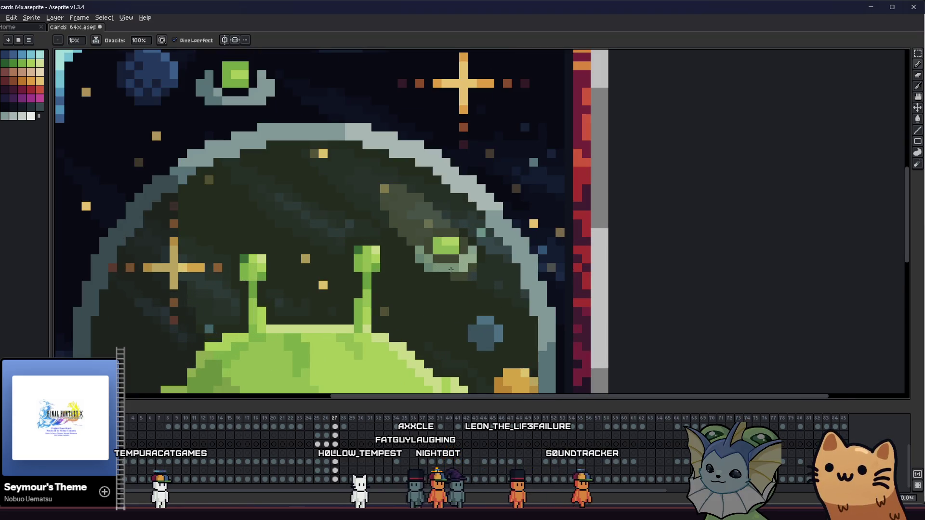
pyautogui.moveTo(370, 267); pyautogui.dragTo(374, 269)
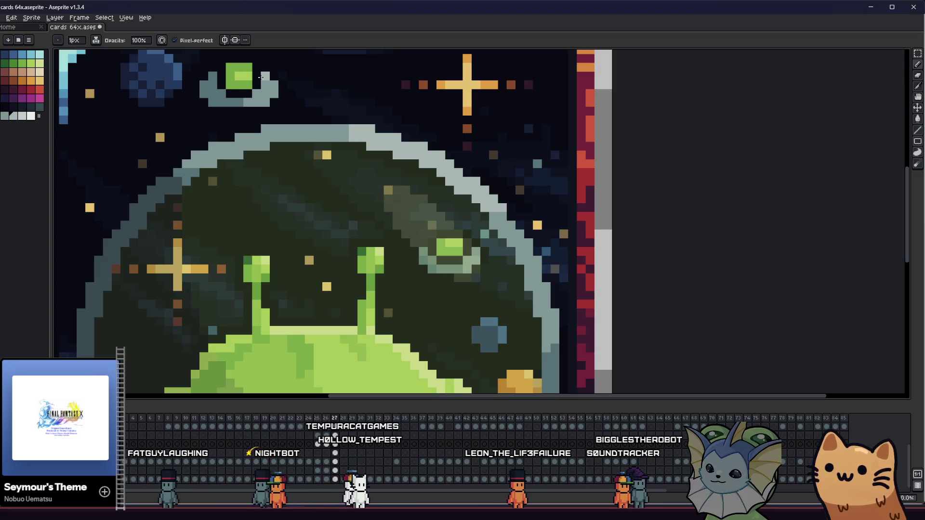
pyautogui.scroll(-3, 240, 118)
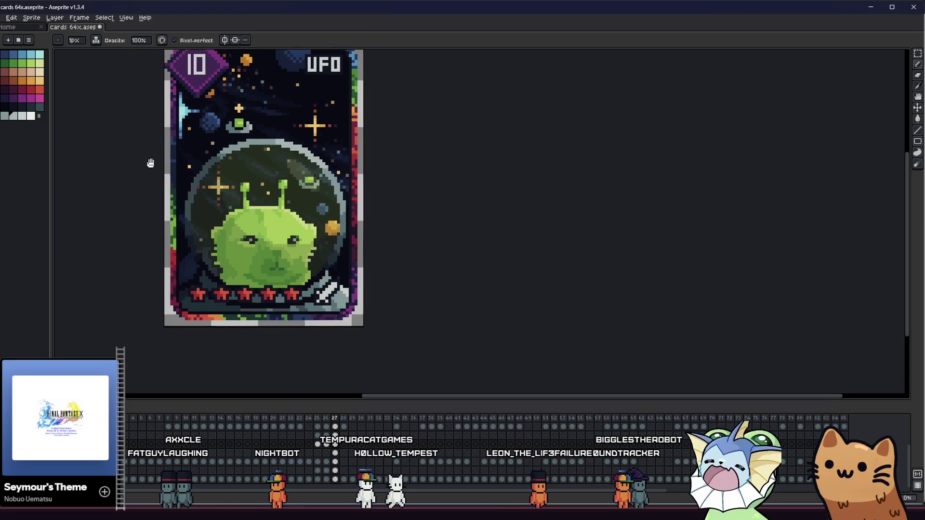
# Move the selected small UFO up near the top of the card and commit it.
pyautogui.scroll(1, 352, 228)
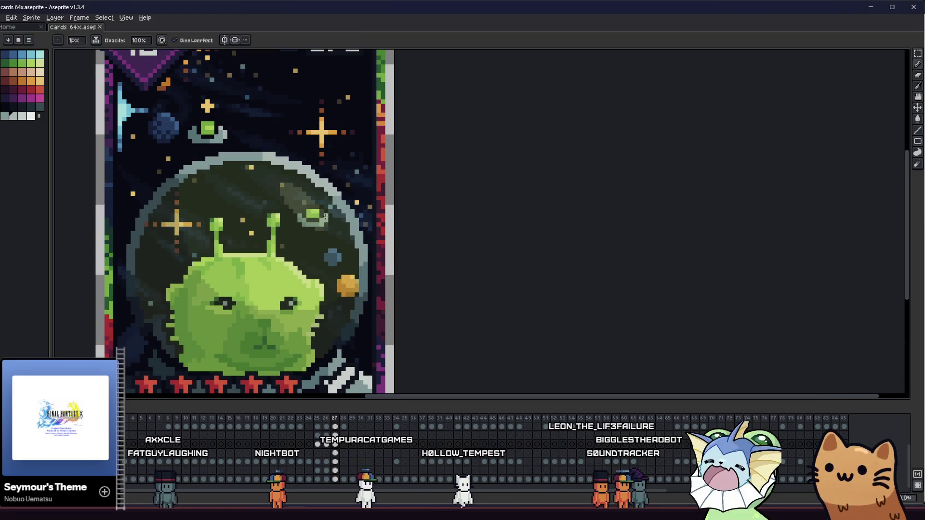
pyautogui.press('m')
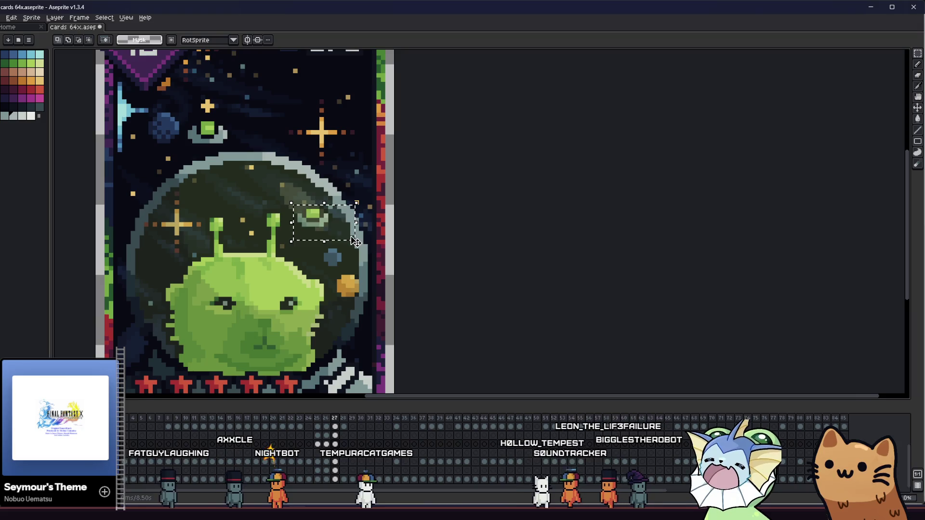
pyautogui.click(335, 227)
pyautogui.moveTo(317, 225)
pyautogui.mouseDown()
pyautogui.moveTo(286, 148)
pyautogui.moveTo(286, 113)
pyautogui.mouseUp()
pyautogui.press('Return')
pyautogui.scroll(-2, 273, 164)
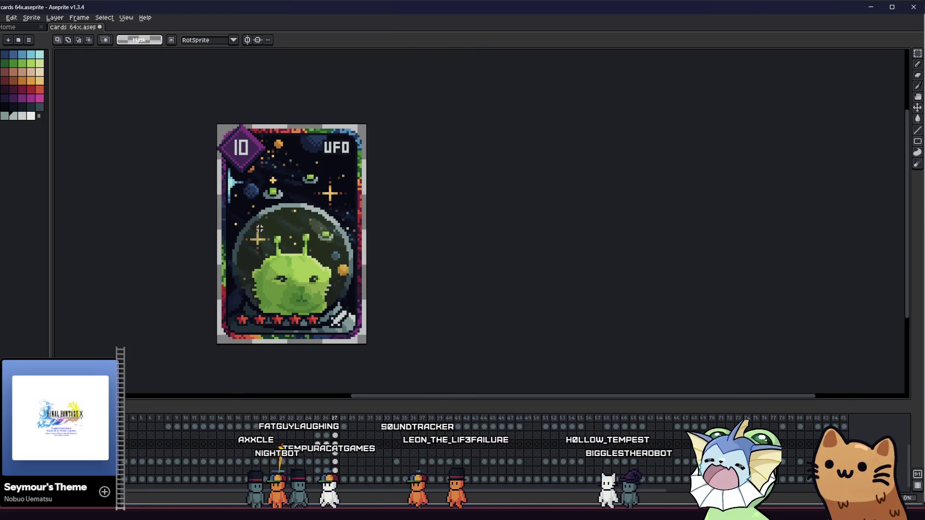
pyautogui.scroll(3, 307, 185)
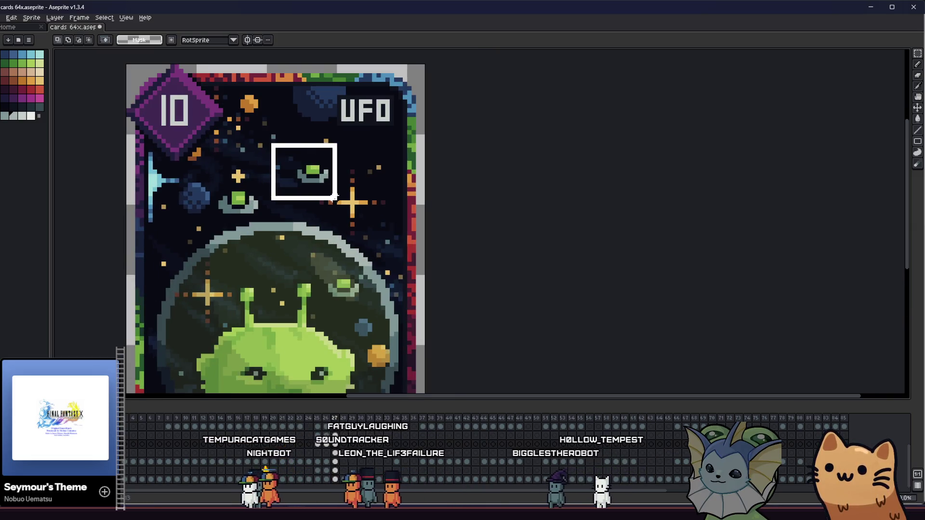
# Rotate the small UFO by 45° and sample the tilted saucer's green.
pyautogui.click(345, 140)
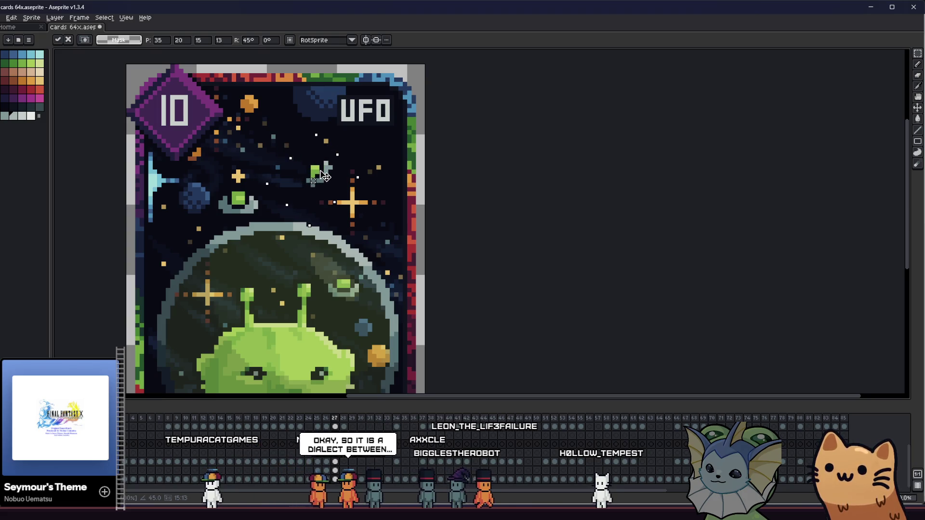
pyautogui.press('Return')
pyautogui.scroll(3, 313, 171)
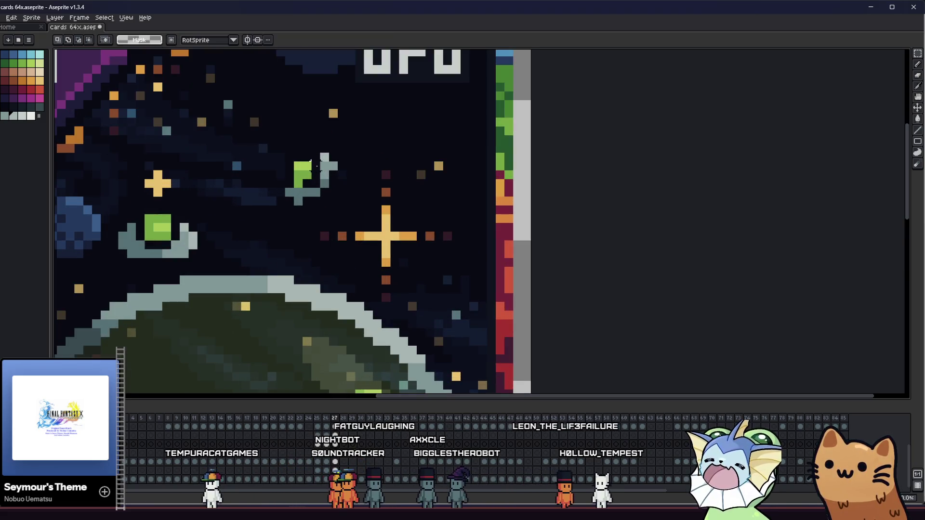
pyautogui.press('alt')
pyautogui.press('alt')
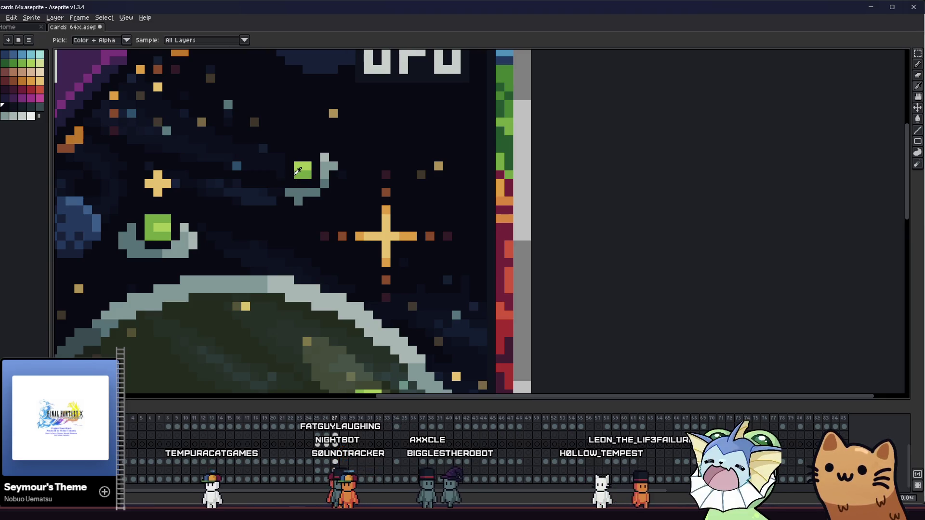
pyautogui.keyDown('alt'); pyautogui.click(310, 187); pyautogui.keyUp('alt')
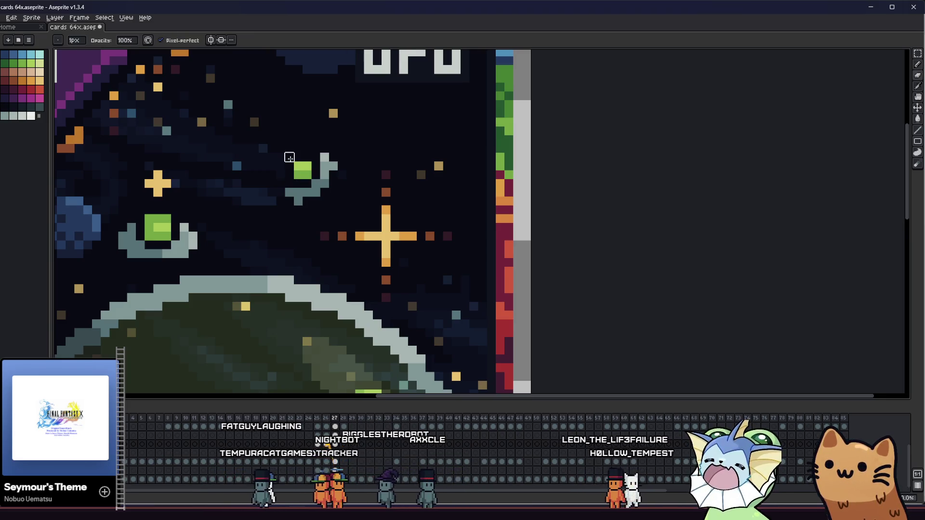
pyautogui.moveTo(289, 157); pyautogui.dragTo(299, 170)
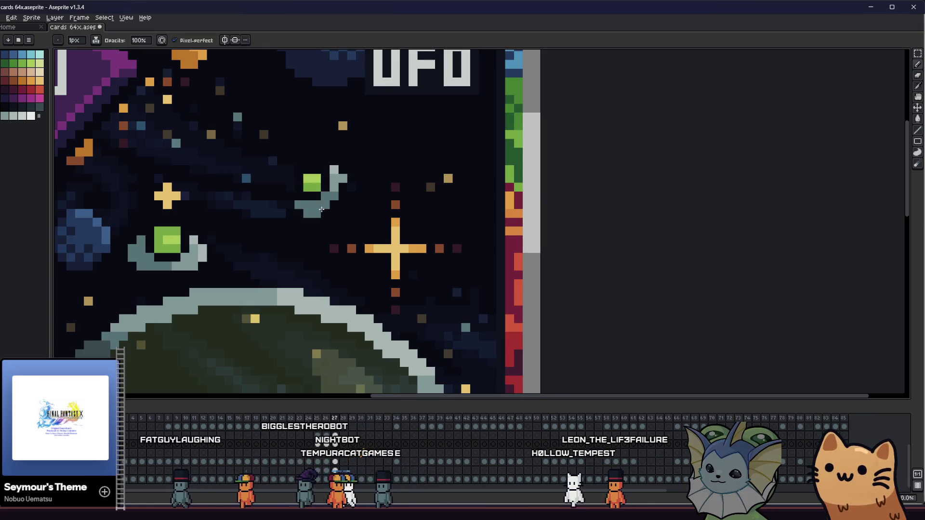
pyautogui.scroll(-6, 217, 288)
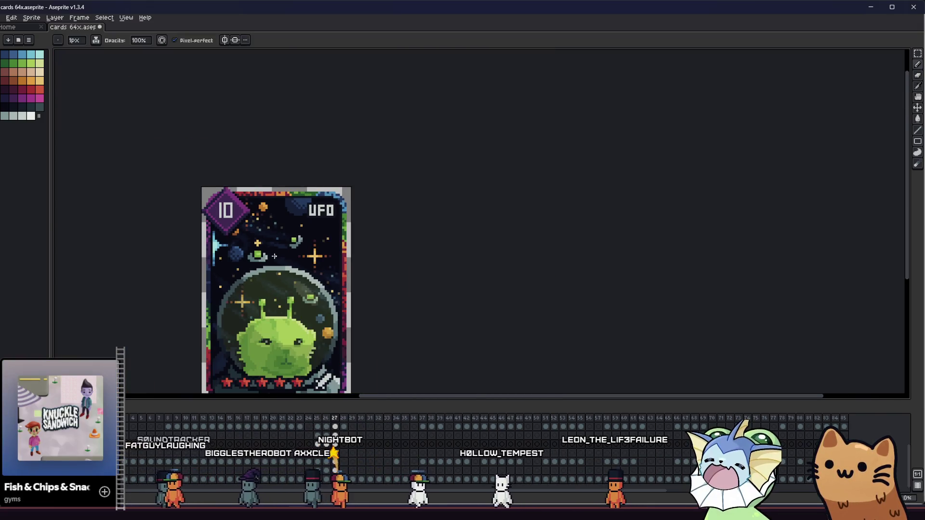
pyautogui.moveTo(216, 287); pyautogui.dragTo(272, 231)
# Marquee-select the small green UFO and commit its roughly -26.6° rotation inside the dome.
pyautogui.scroll(4, 375, 245)
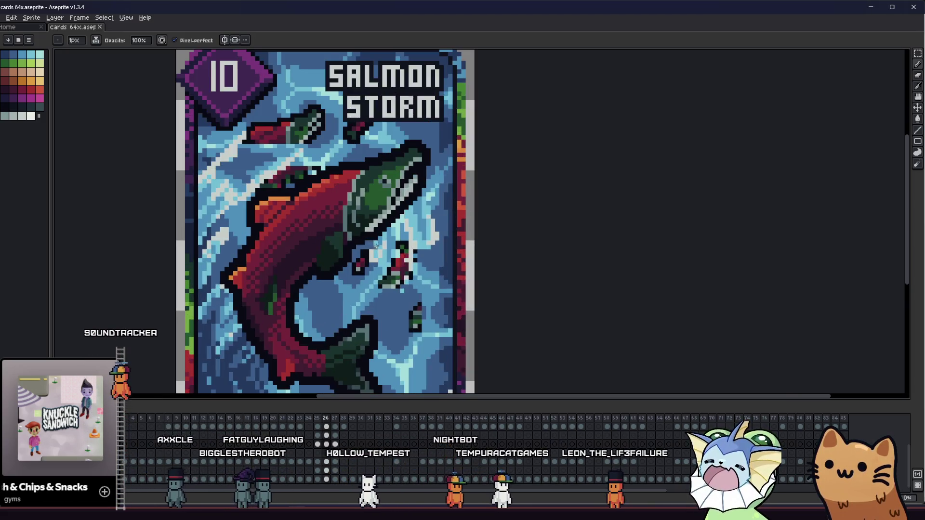
pyautogui.press('m')
pyautogui.scroll(1, 376, 245)
pyautogui.moveTo(369, 237)
pyautogui.mouseDown()
pyautogui.moveTo(443, 280)
pyautogui.moveTo(449, 309)
pyautogui.mouseUp()
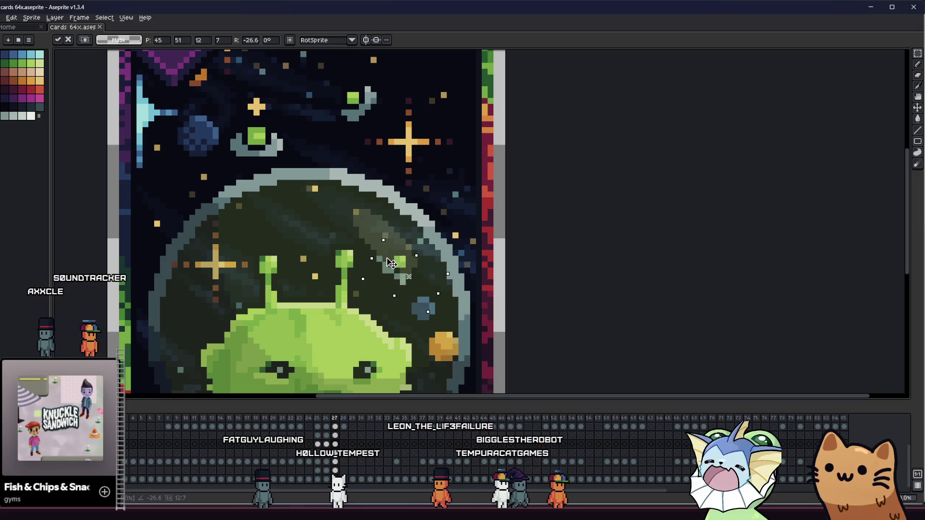
pyautogui.press('Return')
# With the Pencil, repaint the pale diagonal streak by the tilted UFO in light grey-green.
pyautogui.scroll(2, 389, 258)
pyautogui.press('i')
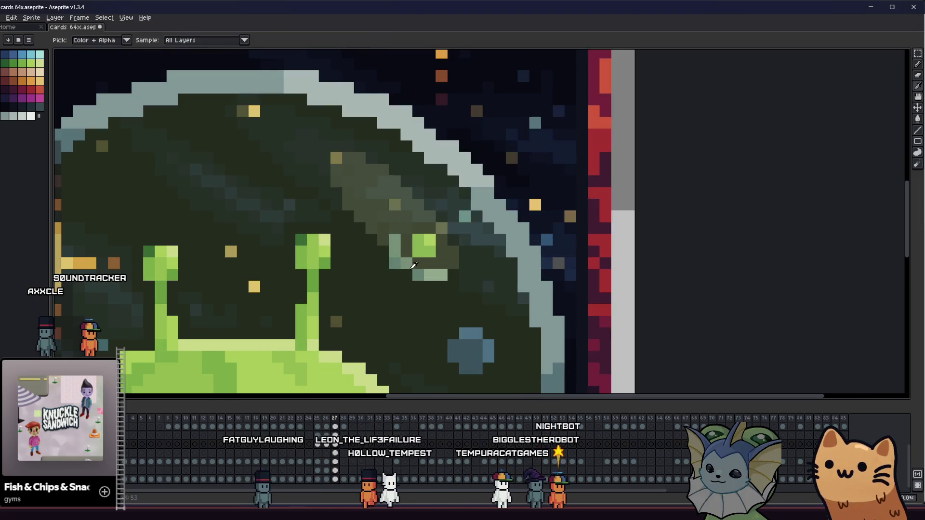
pyautogui.press('b')
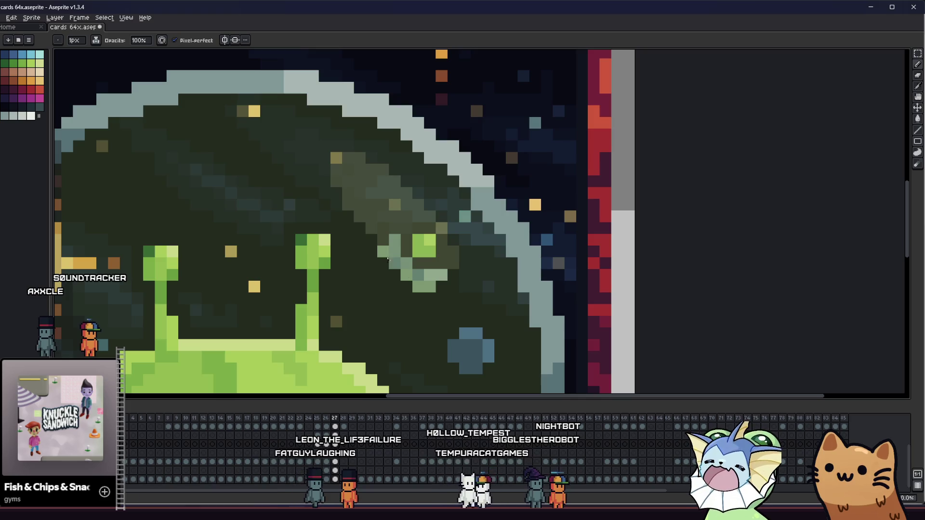
pyautogui.moveTo(381, 240); pyautogui.dragTo(406, 275)
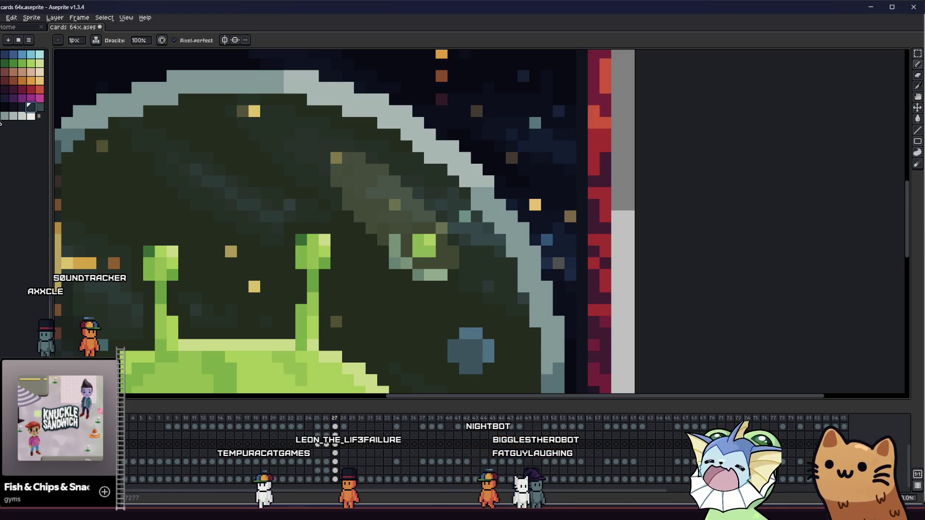
pyautogui.moveTo(384, 240); pyautogui.dragTo(406, 275)
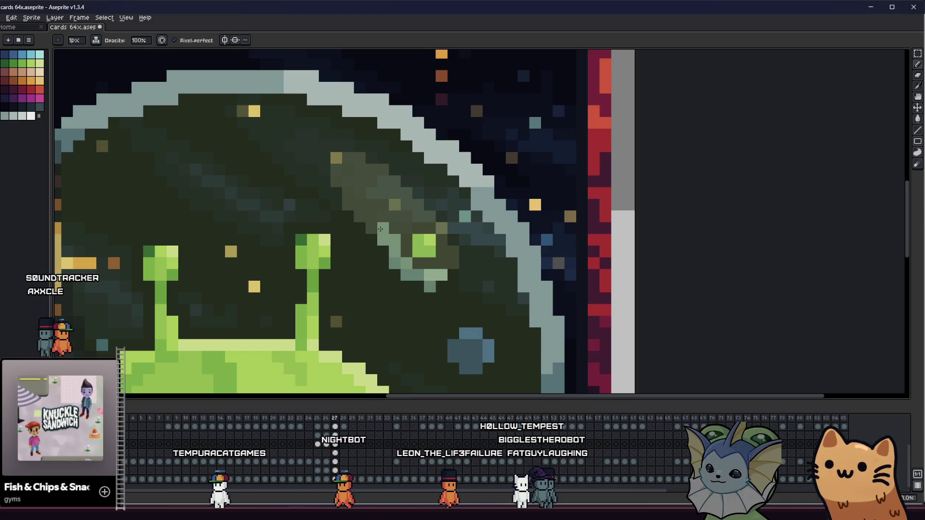
# Eyedrop the dark green and paint a dark green pixel on the dome.
pyautogui.scroll(-6, 380, 229)
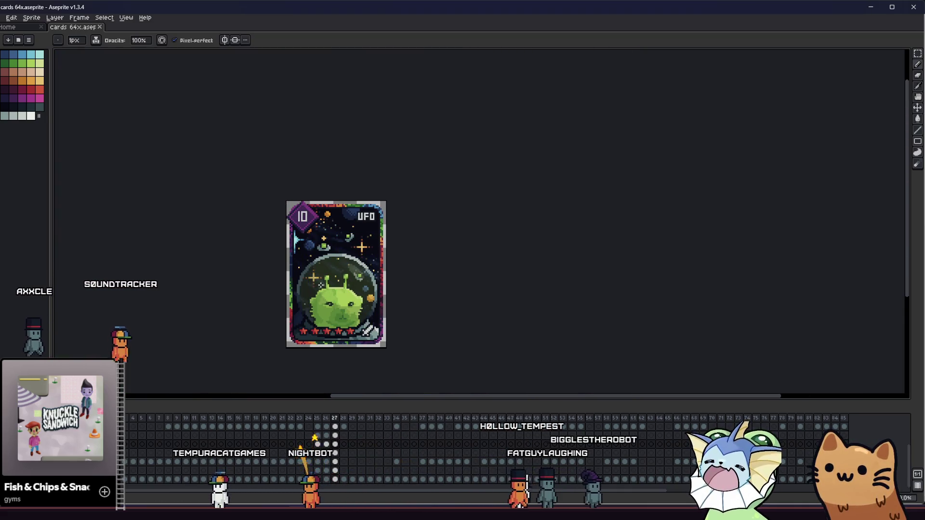
pyautogui.scroll(5, 323, 279)
pyautogui.press('alt')
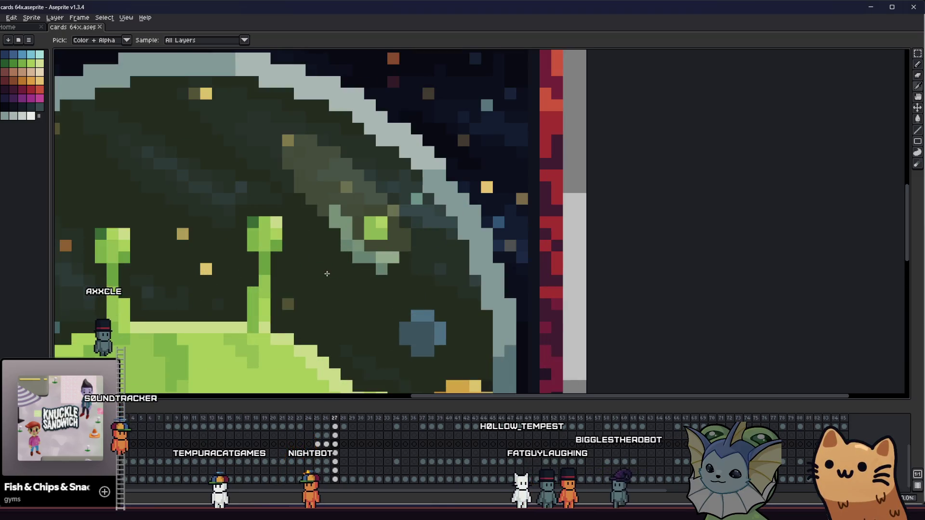
pyautogui.hscroll(-1, 320, 279)
pyautogui.keyDown('alt'); pyautogui.click(323, 282); pyautogui.keyUp('alt')
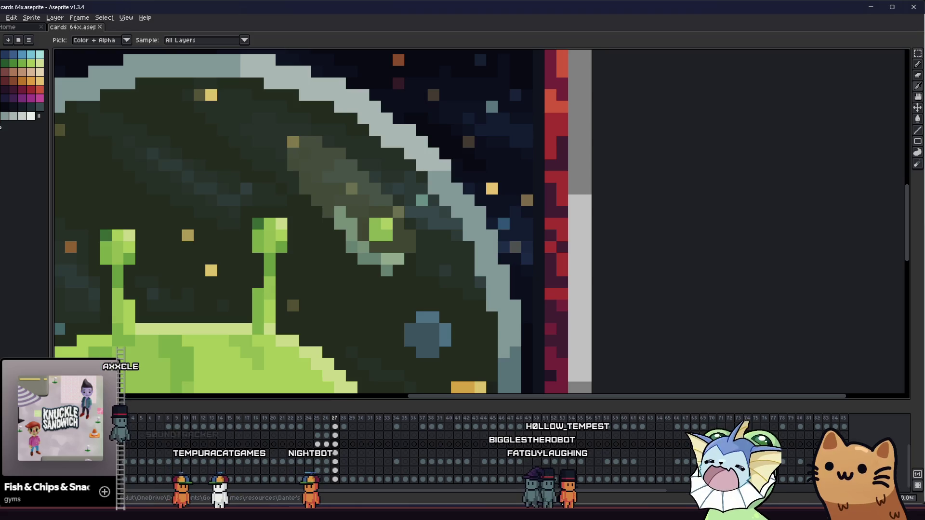
pyautogui.click(333, 215)
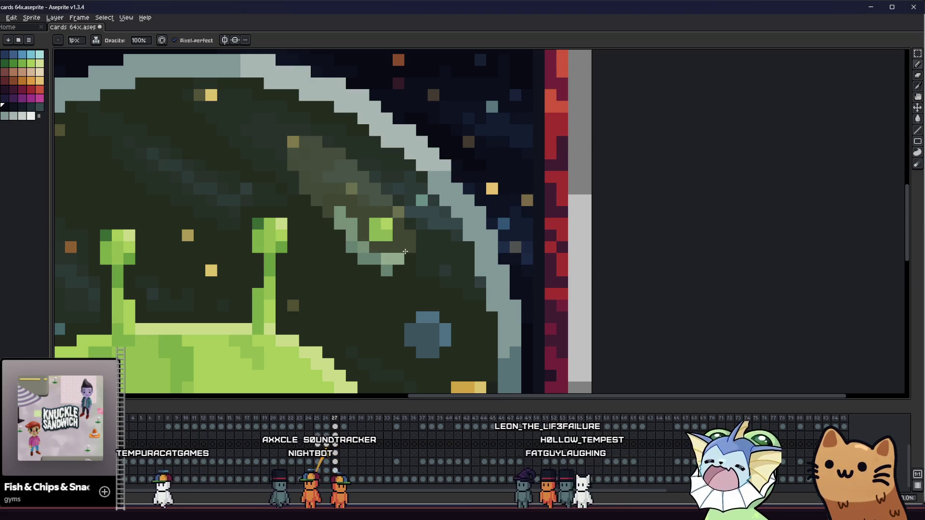
pyautogui.scroll(-4, 401, 271)
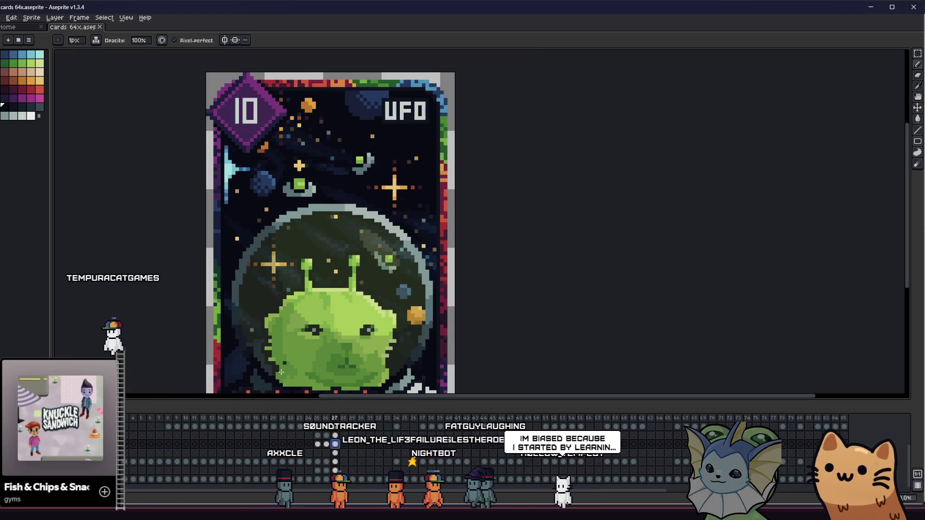
# Paste the small UFO, move it to the top of the dome and commit.
pyautogui.scroll(-2, 291, 315)
pyautogui.scroll(1, 298, 308)
pyautogui.scroll(-1, 304, 303)
pyautogui.scroll(-1, 309, 298)
pyautogui.scroll(1, 341, 279)
pyautogui.hotkey('ctrl', 'v')
pyautogui.moveTo(386, 272); pyautogui.dragTo(325, 246)
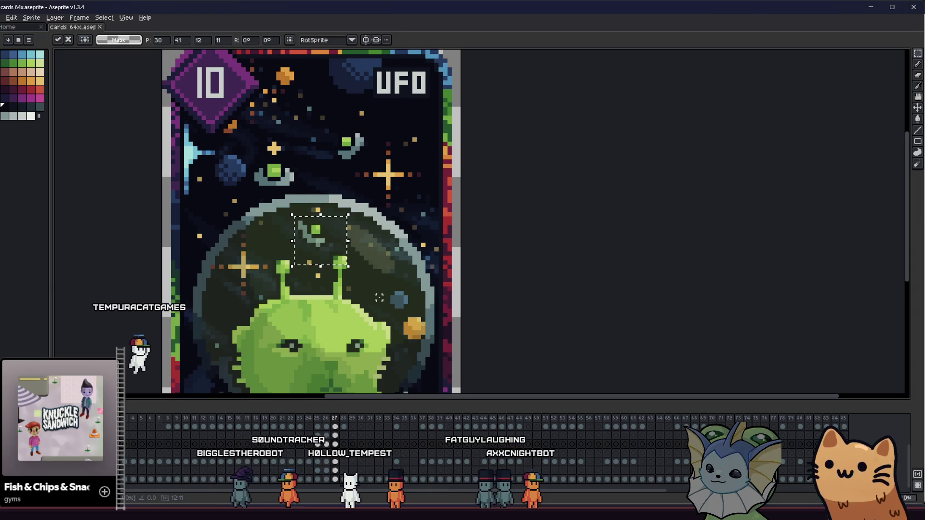
pyautogui.press('Return')
# Switch back to the Pencil and recentre the card in the view.
pyautogui.press('b')
pyautogui.scroll(1, 323, 249)
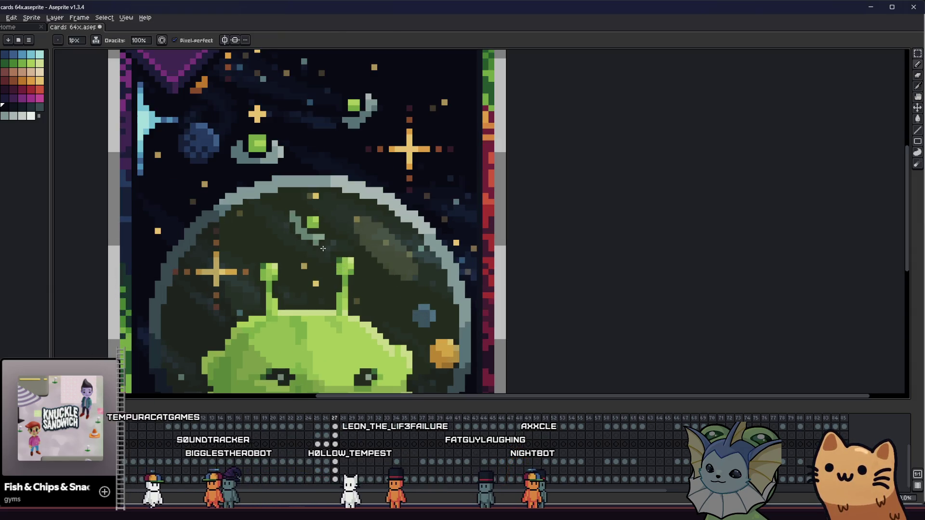
pyautogui.rightClick(429, 229)
pyautogui.press('v')
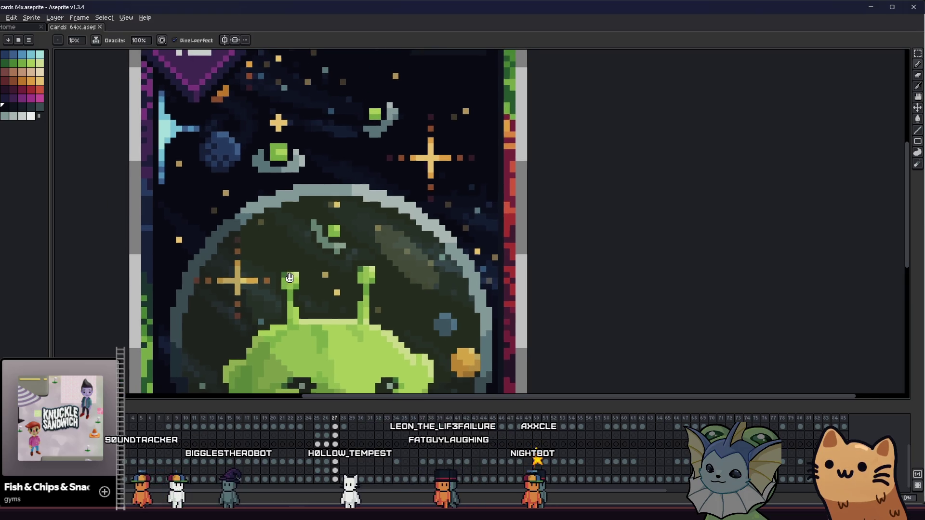
pyautogui.press('b')
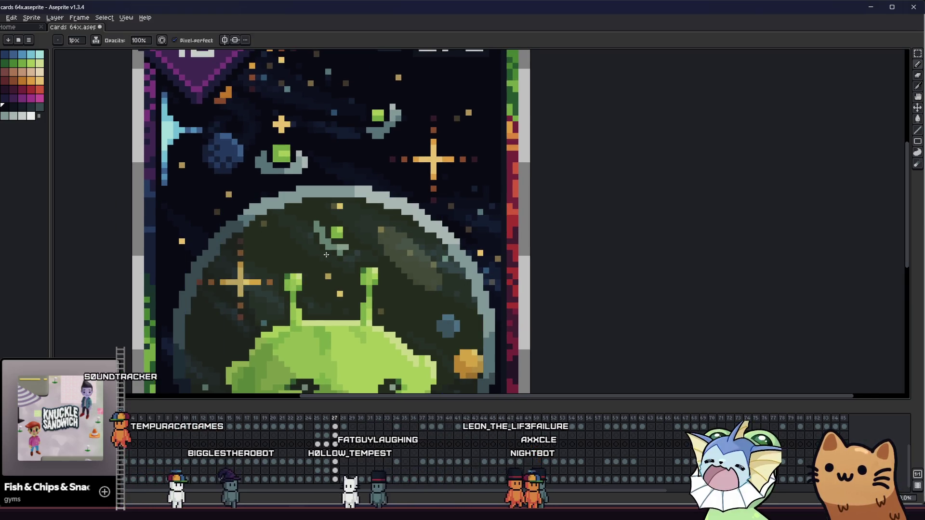
pyautogui.scroll(-4, 326, 255)
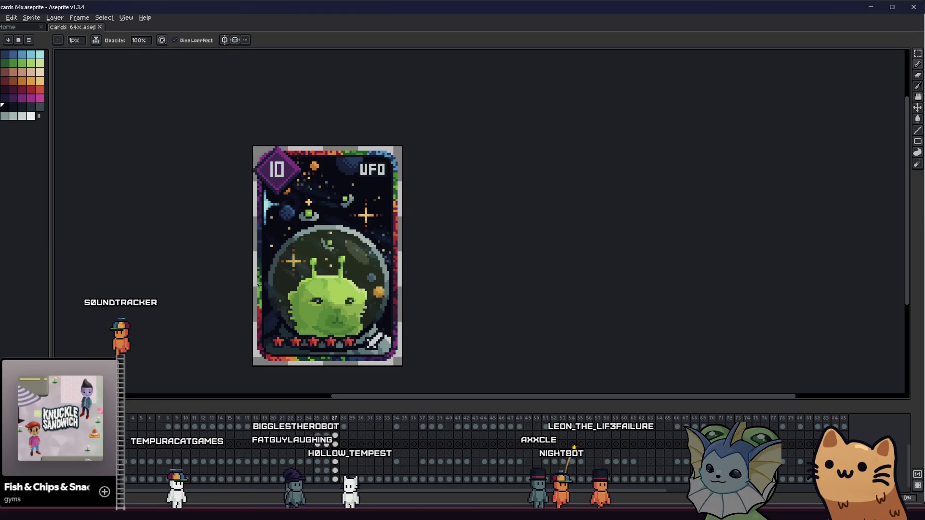
pyautogui.moveTo(232, 292); pyautogui.dragTo(215, 287)
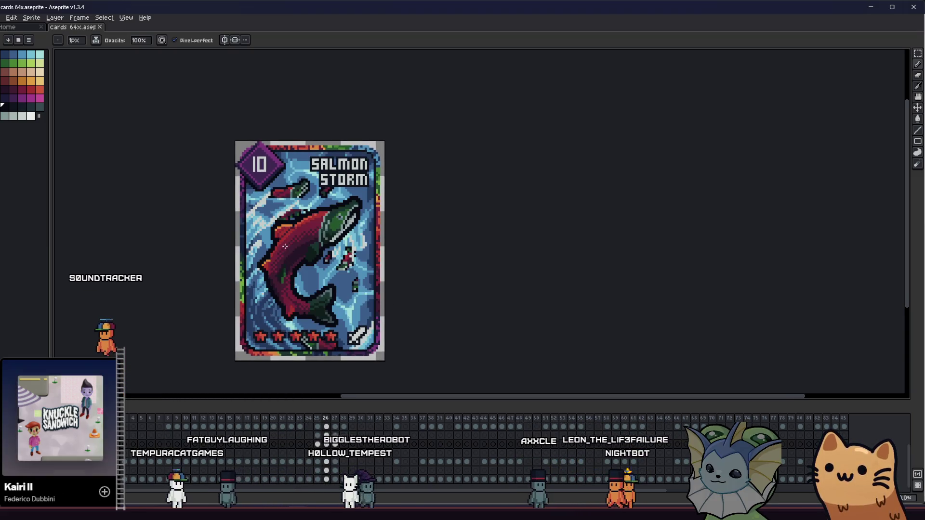
pyautogui.scroll(1, 281, 254)
# Marquee-select the small UFO, undo a misplacement, and drop it on the dome's upper rim.
pyautogui.press('m')
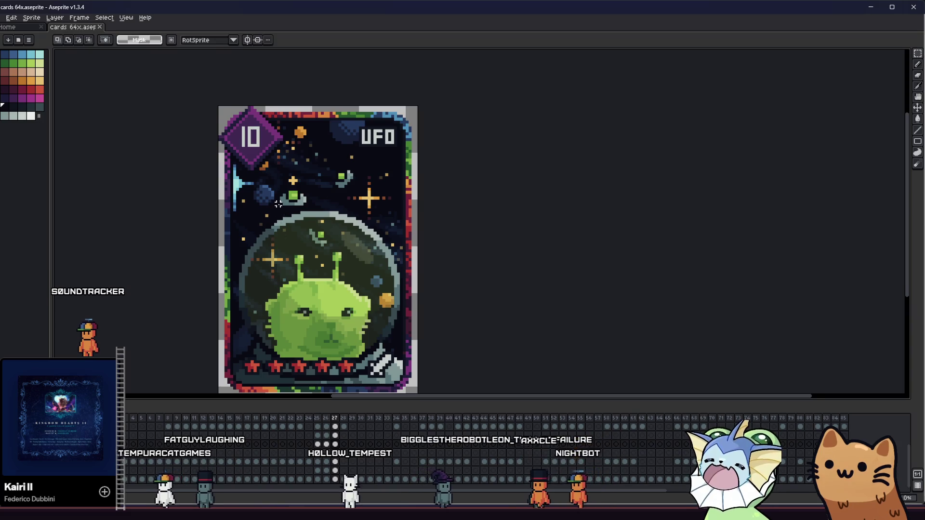
pyautogui.scroll(1, 278, 200)
pyautogui.moveTo(269, 176)
pyautogui.mouseDown()
pyautogui.moveTo(330, 215)
pyautogui.moveTo(385, 285)
pyautogui.mouseUp()
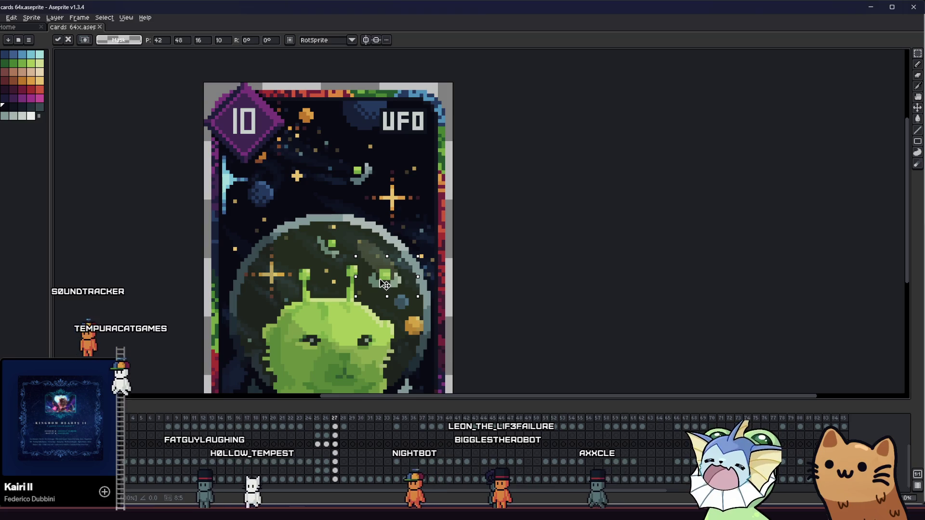
pyautogui.moveTo(284, 223)
pyautogui.mouseDown()
pyautogui.moveTo(351, 265)
pyautogui.moveTo(290, 212)
pyautogui.moveTo(395, 289)
pyautogui.moveTo(342, 268)
pyautogui.mouseUp()
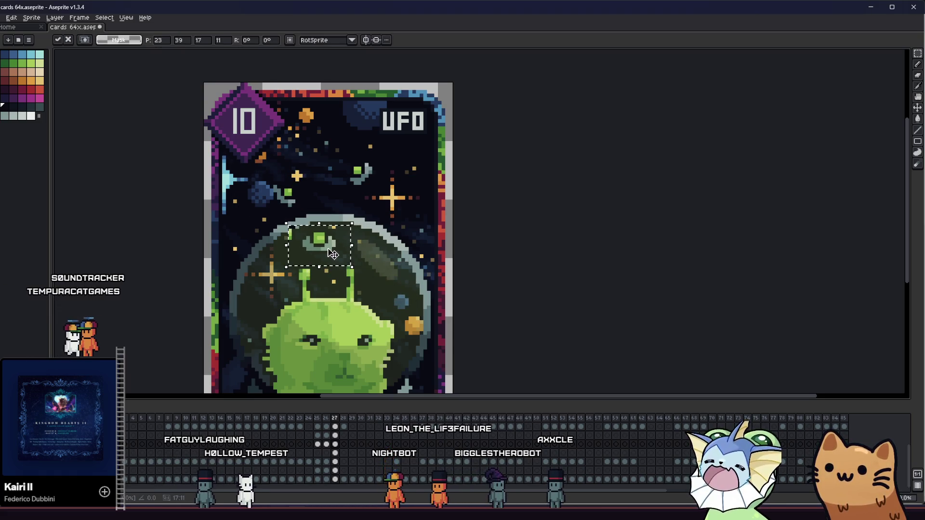
pyautogui.hotkey('ctrl', 'z')
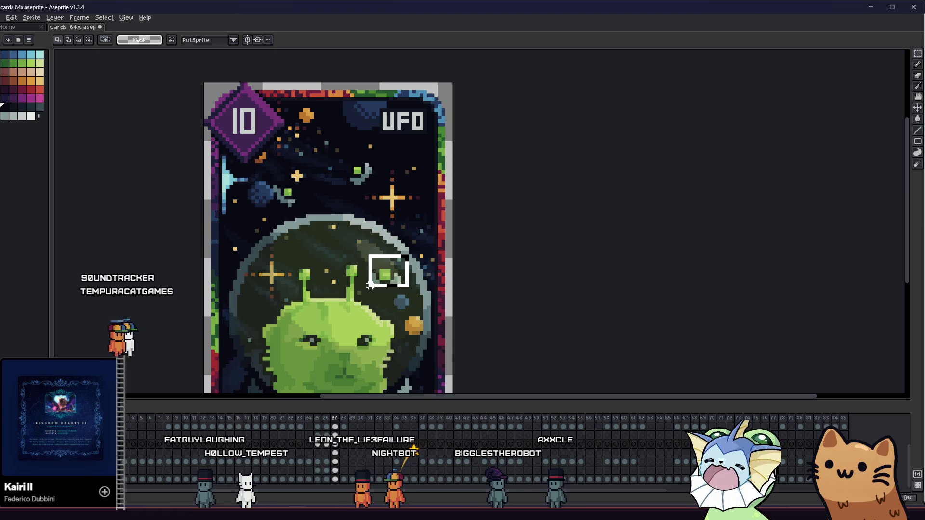
pyautogui.moveTo(383, 286)
pyautogui.mouseDown()
pyautogui.moveTo(365, 262)
pyautogui.moveTo(319, 253)
pyautogui.mouseUp()
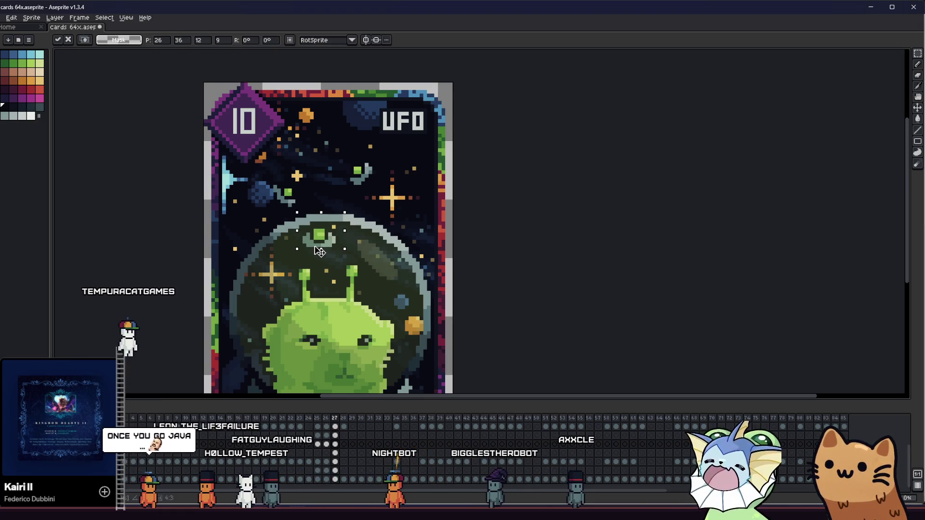
pyautogui.press('Return')
pyautogui.scroll(-5, 243, 273)
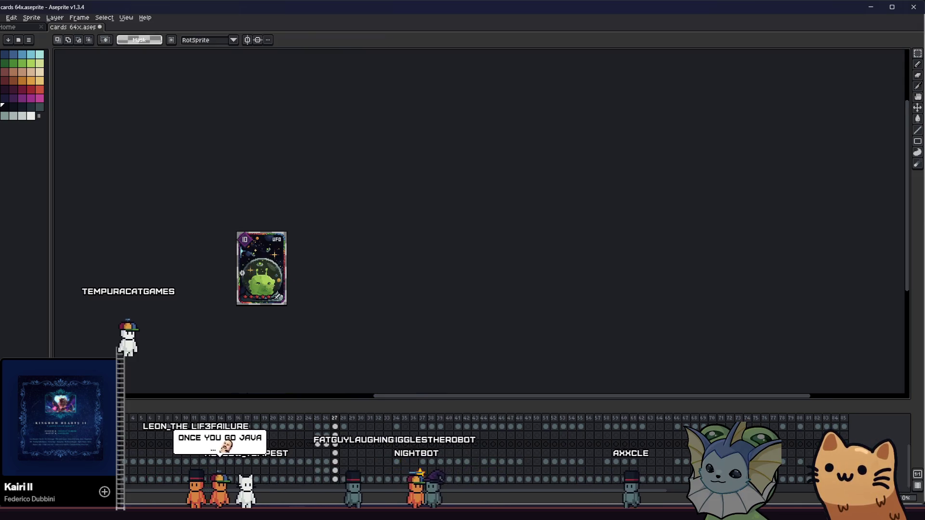
# Centre the enlarged card and try moving the green UFO pixels left, then cancel.
pyautogui.scroll(2, 224, 291)
pyautogui.moveTo(227, 289)
pyautogui.mouseDown()
pyautogui.moveTo(333, 319)
pyautogui.moveTo(281, 298)
pyautogui.mouseUp()
pyautogui.scroll(2, 332, 302)
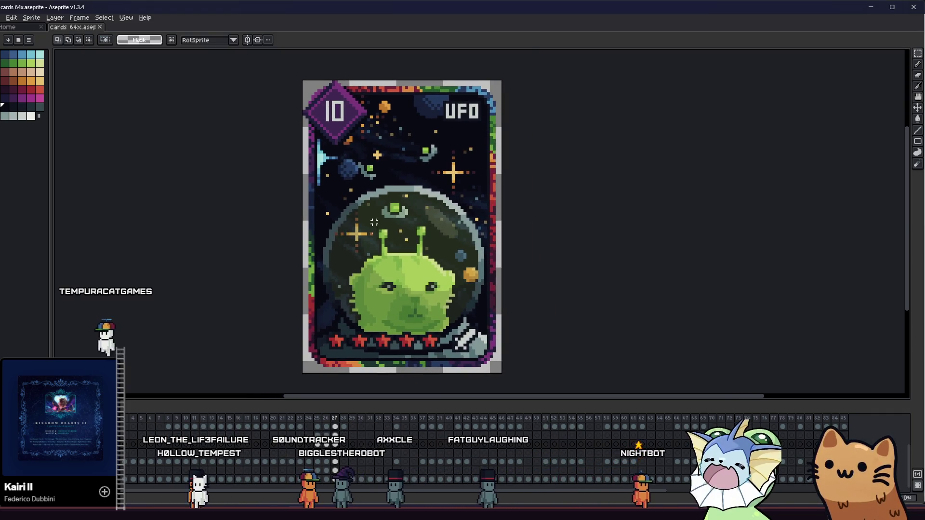
pyautogui.scroll(1, 375, 222)
pyautogui.moveTo(414, 214)
pyautogui.mouseDown()
pyautogui.moveTo(314, 240)
pyautogui.moveTo(313, 201)
pyautogui.mouseUp()
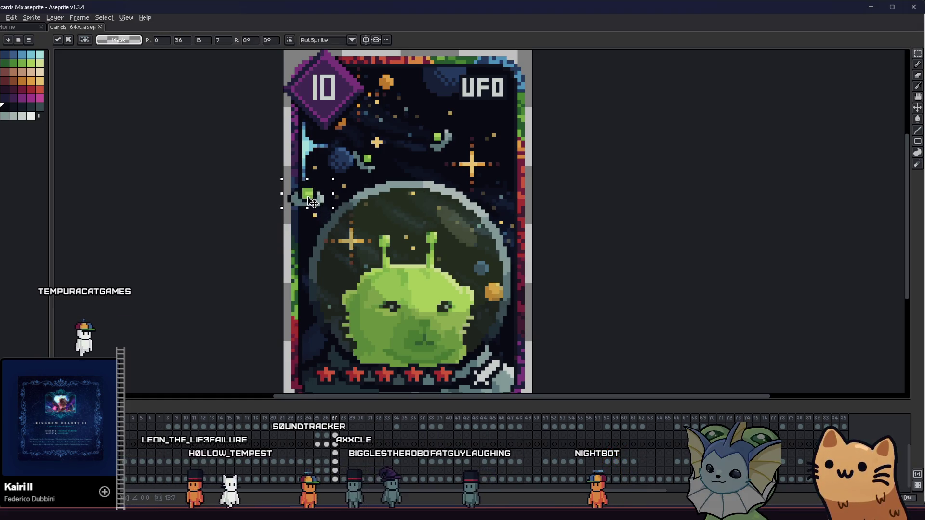
pyautogui.press('Escape')
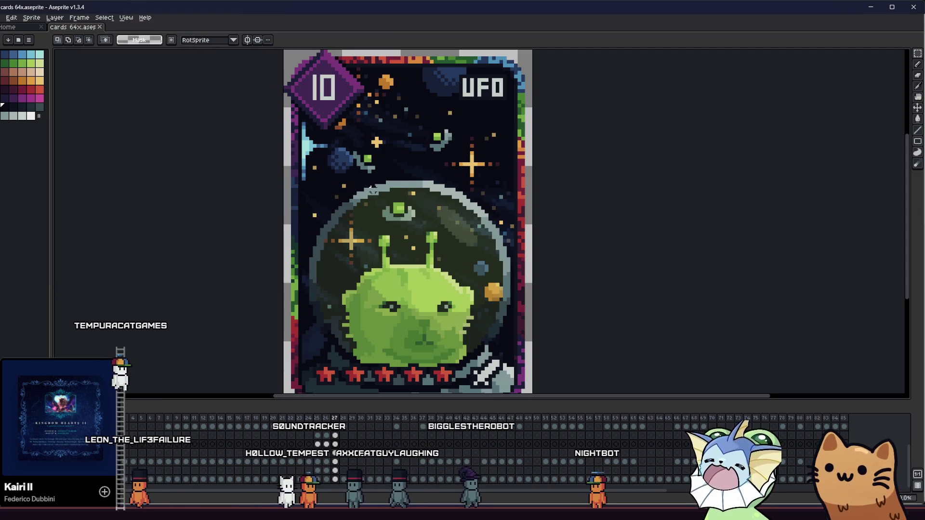
# Select the little green UFO and move it off the helmet to the card's left edge.
pyautogui.moveTo(373, 193); pyautogui.dragTo(425, 222)
pyautogui.click(461, 273)
pyautogui.moveTo(461, 274); pyautogui.dragTo(461, 281)
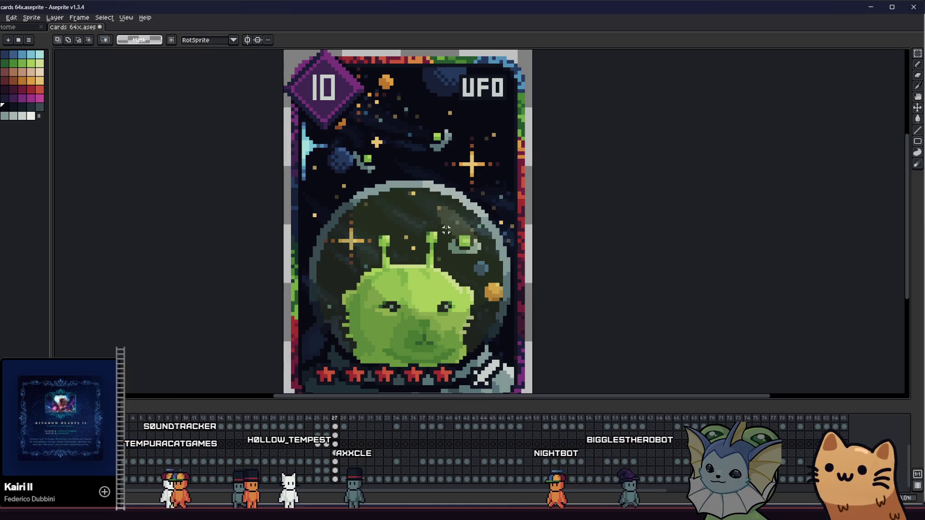
pyautogui.moveTo(447, 230)
pyautogui.mouseDown()
pyautogui.moveTo(320, 204)
pyautogui.moveTo(307, 210)
pyautogui.mouseUp()
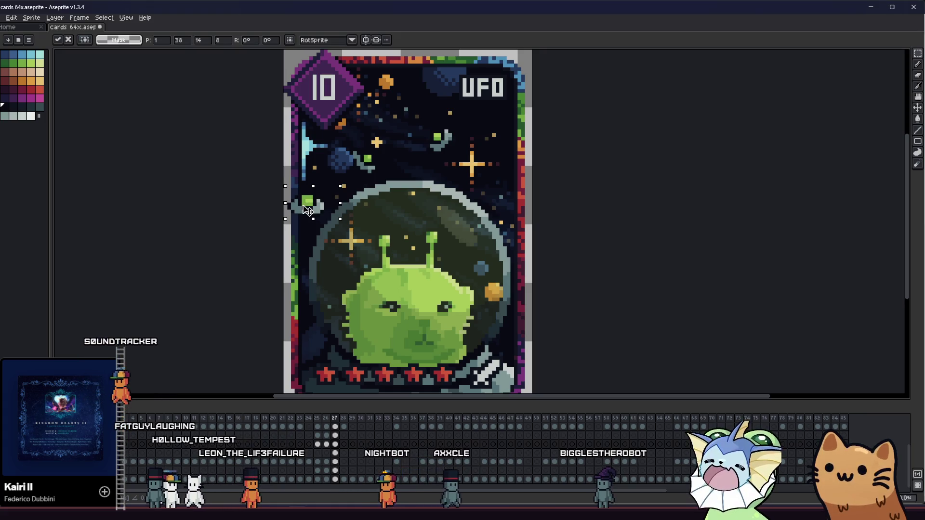
pyautogui.hotkey('ctrl', 'd')
# Zoom in and out to check the placement and switch back to the Rectangular Marquee.
pyautogui.scroll(-1, 385, 231)
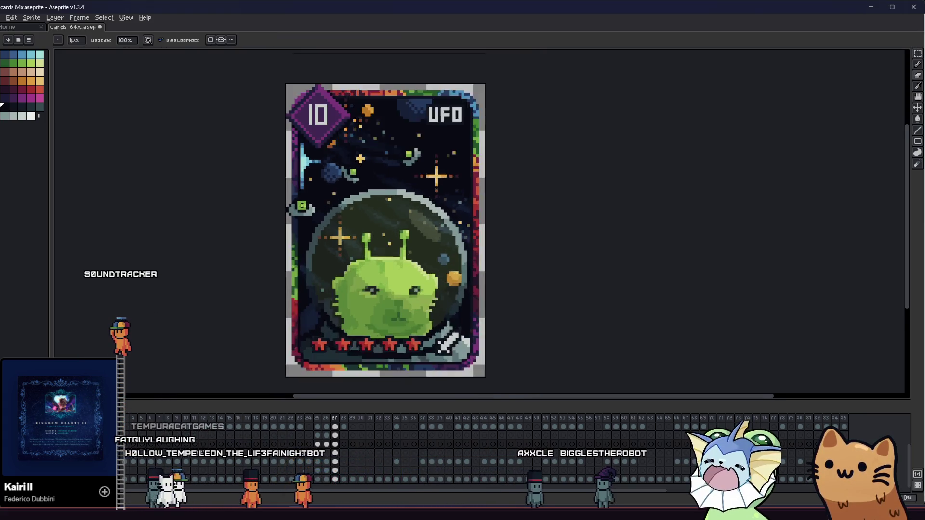
pyautogui.scroll(2, 301, 207)
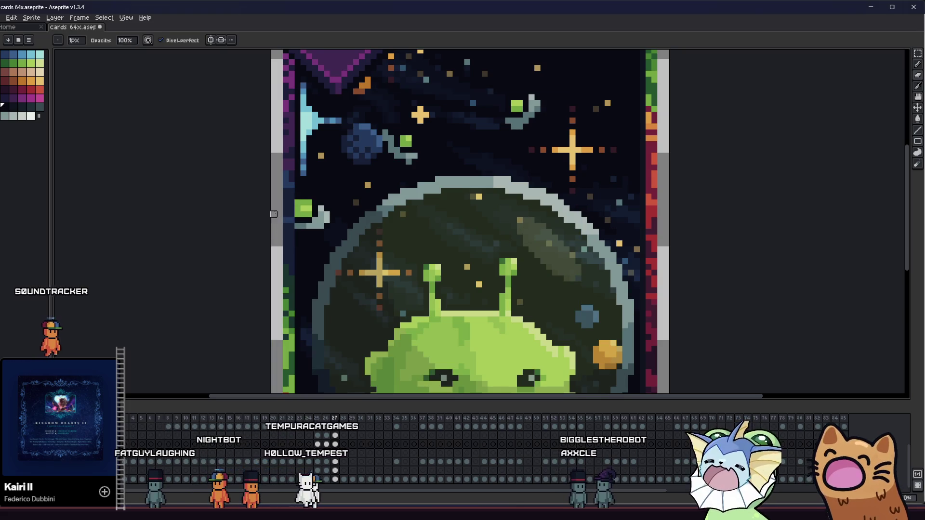
pyautogui.scroll(-1, 273, 213)
pyautogui.scroll(1, 293, 229)
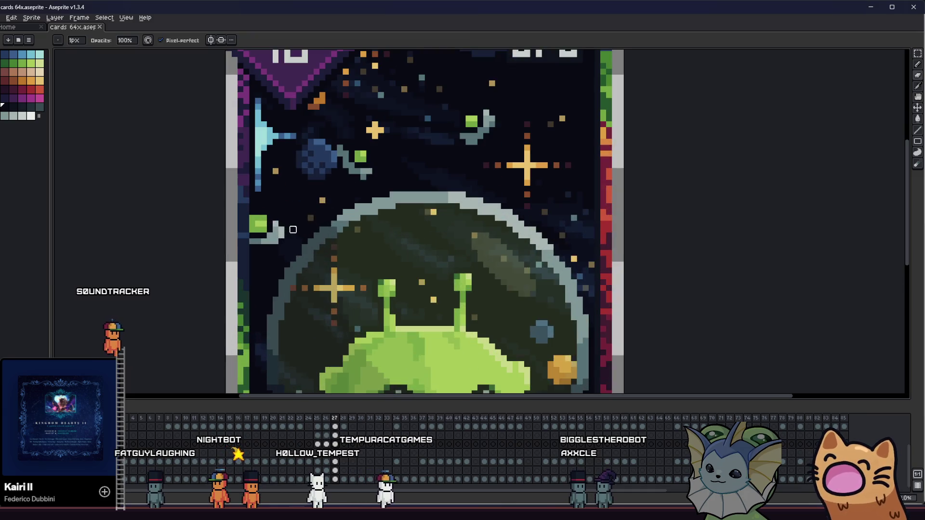
pyautogui.scroll(2, 293, 230)
pyautogui.scroll(-3, 256, 270)
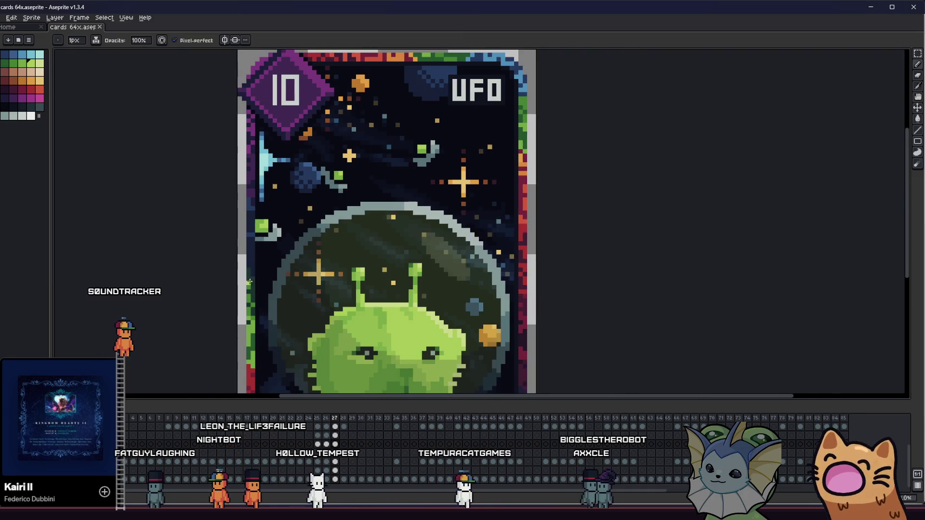
pyautogui.scroll(-3, 249, 282)
pyautogui.press('m')
pyautogui.scroll(1, 240, 267)
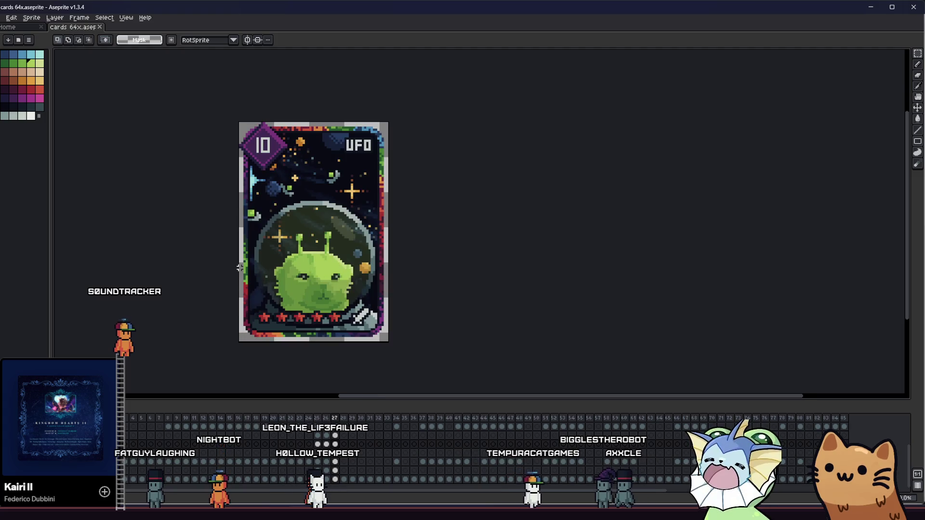
pyautogui.scroll(2, 217, 228)
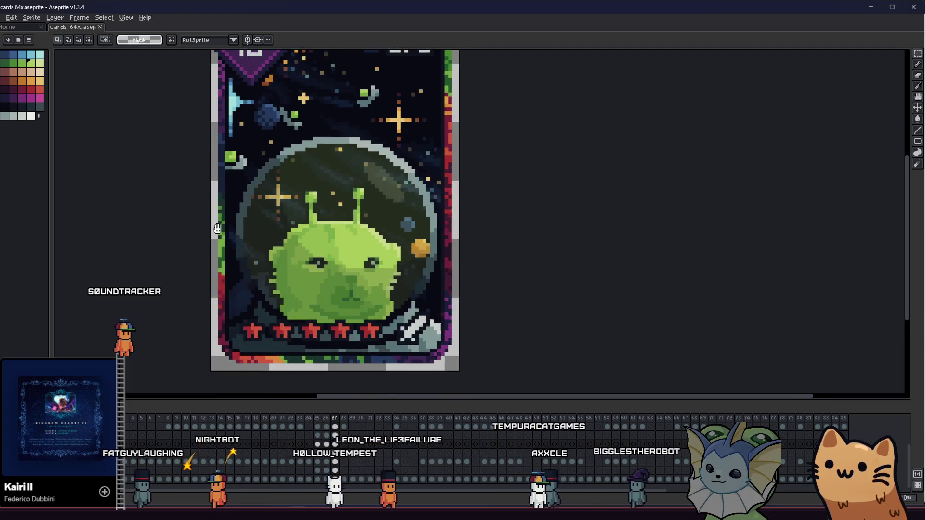
# Drag the little green UFO into the helmet's right side beside the orange planet and commit.
pyautogui.moveTo(217, 228); pyautogui.dragTo(255, 258)
pyautogui.moveTo(256, 257); pyautogui.dragTo(270, 258)
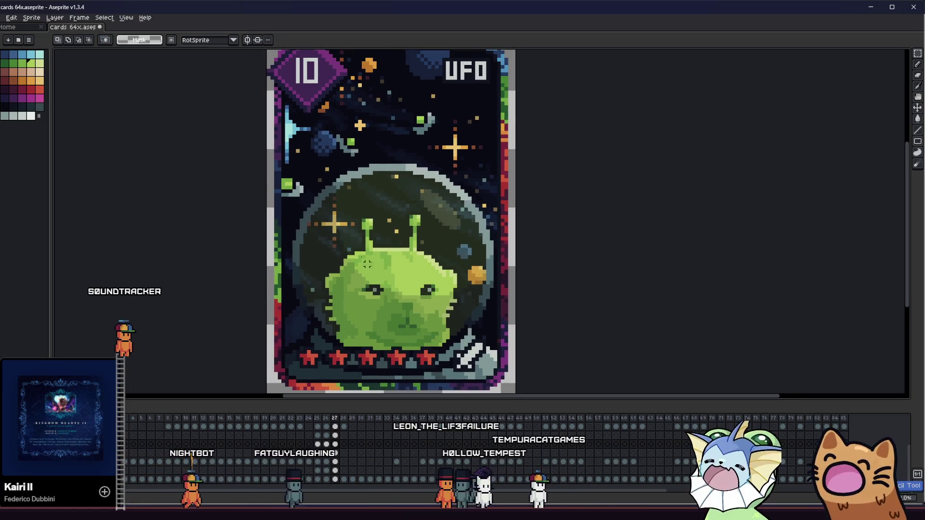
pyautogui.moveTo(294, 186)
pyautogui.mouseDown()
pyautogui.moveTo(453, 226)
pyautogui.moveTo(437, 235)
pyautogui.mouseUp()
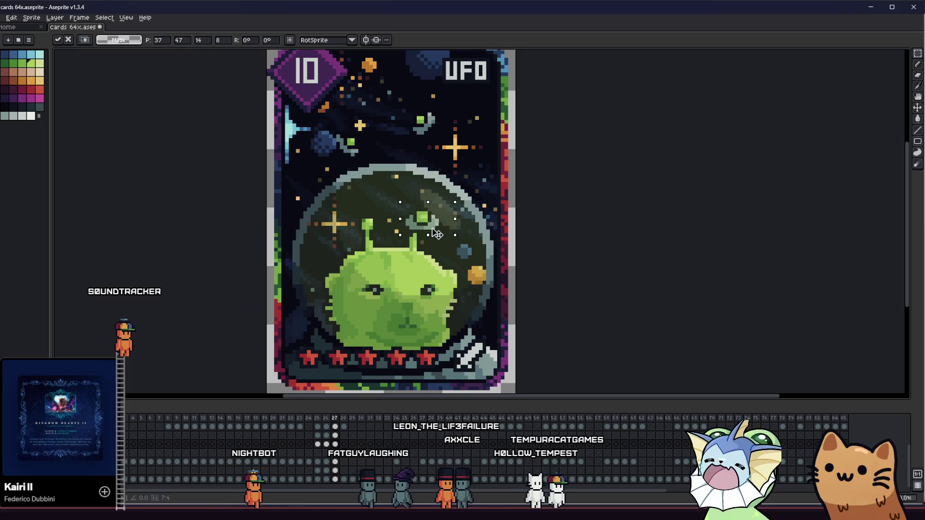
pyautogui.moveTo(398, 202)
pyautogui.mouseDown()
pyautogui.moveTo(433, 179)
pyautogui.moveTo(438, 155)
pyautogui.moveTo(386, 106)
pyautogui.moveTo(384, 202)
pyautogui.moveTo(464, 257)
pyautogui.mouseUp()
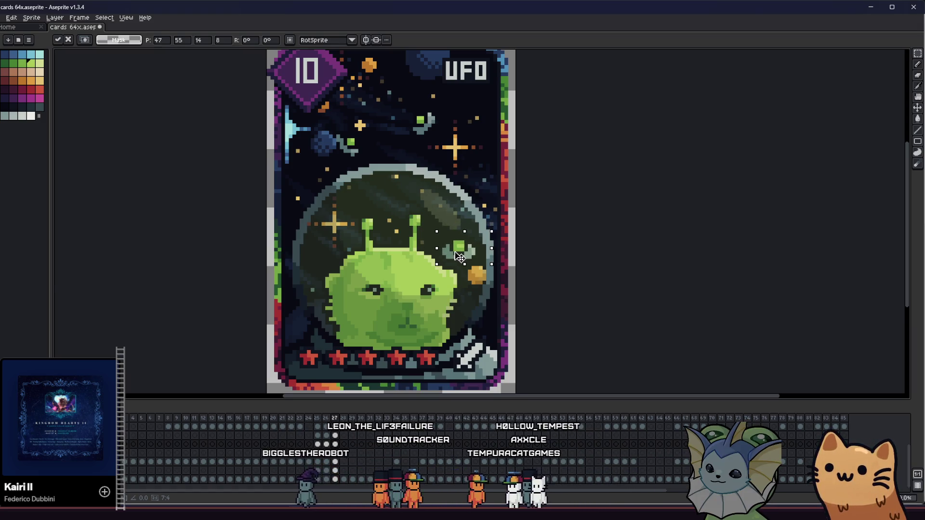
pyautogui.press('Return')
pyautogui.scroll(-4, 324, 193)
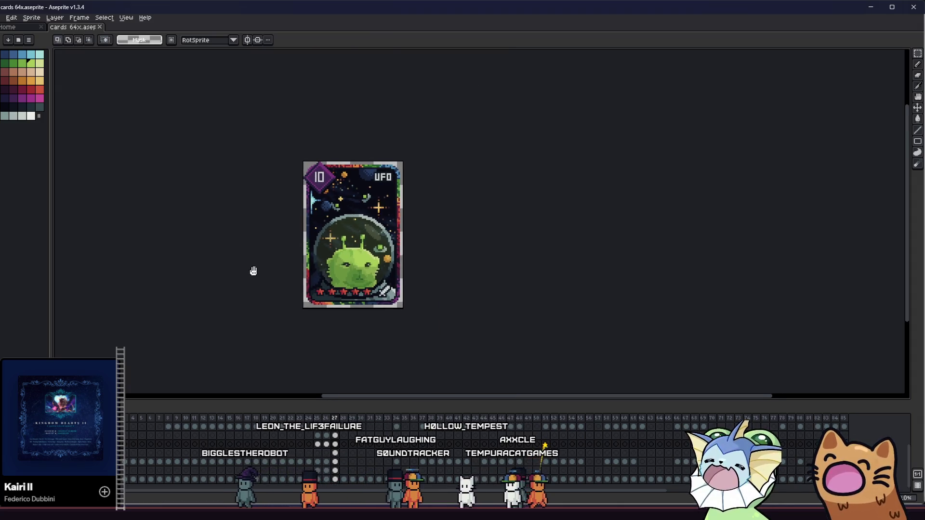
pyautogui.scroll(2, 351, 213)
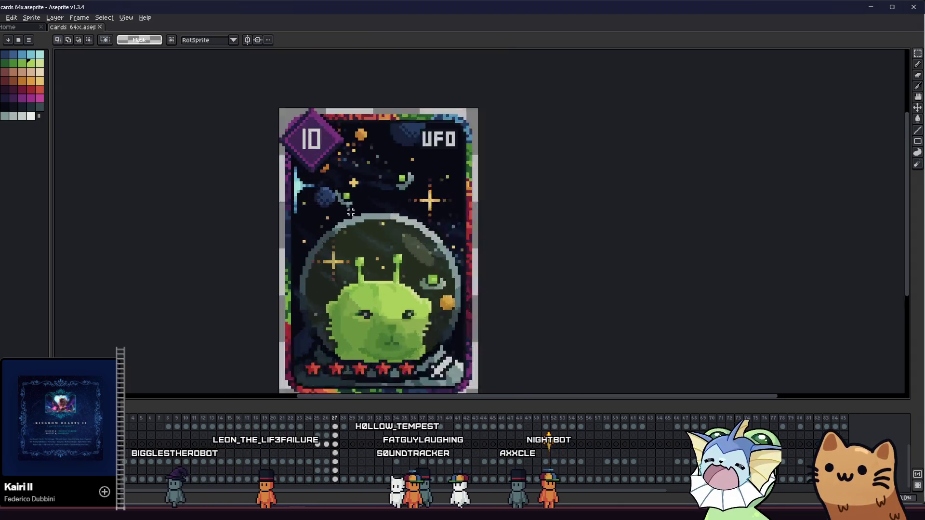
pyautogui.press('i')
pyautogui.scroll(1, 311, 171)
pyautogui.press('b')
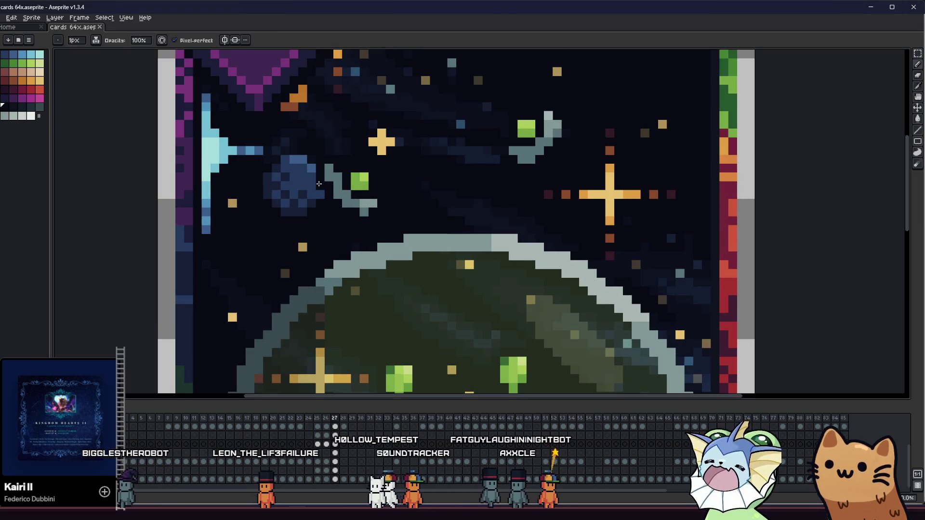
pyautogui.scroll(-5, 289, 241)
pyautogui.scroll(2, 263, 289)
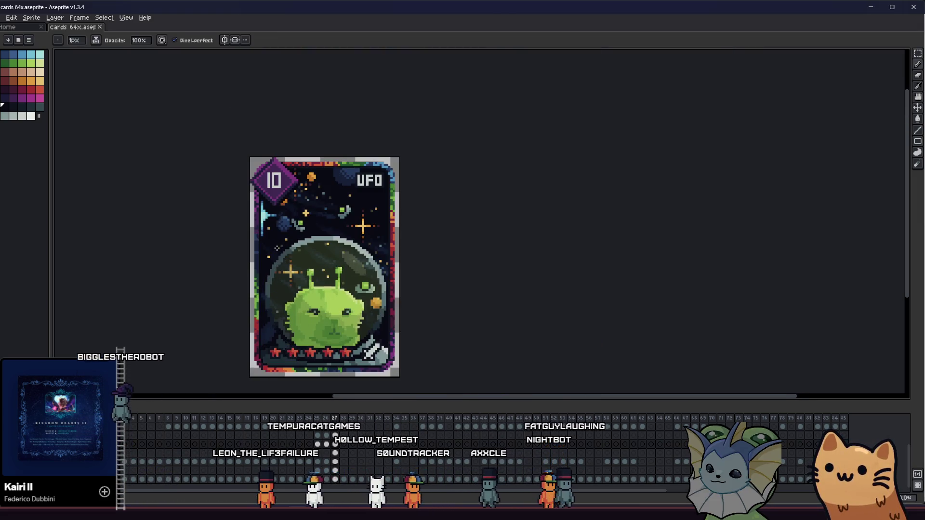
pyautogui.scroll(1, 245, 313)
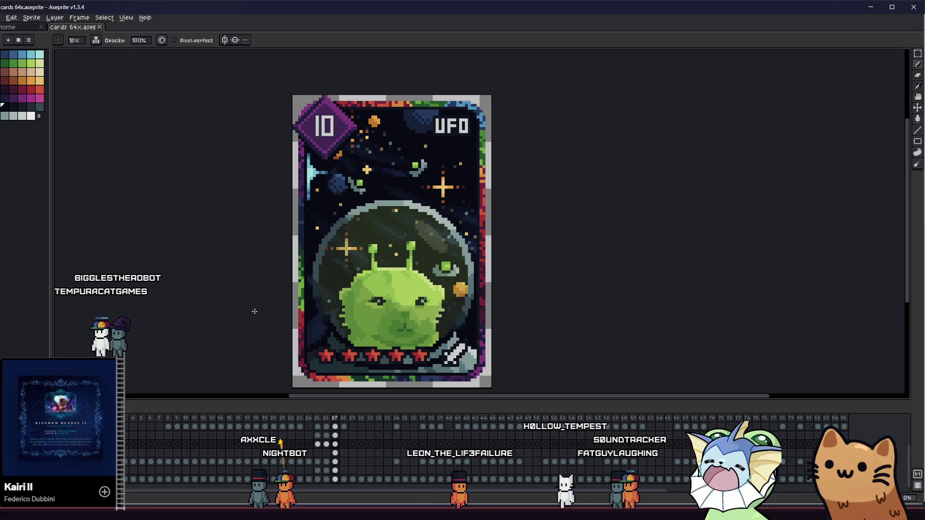
pyautogui.scroll(2, 482, 270)
# Drag the little green UFO to the helmet's top centre above the antennae and commit it.
pyautogui.moveTo(385, 246)
pyautogui.mouseDown()
pyautogui.moveTo(443, 291)
pyautogui.moveTo(370, 256)
pyautogui.moveTo(313, 197)
pyautogui.moveTo(300, 199)
pyautogui.mouseUp()
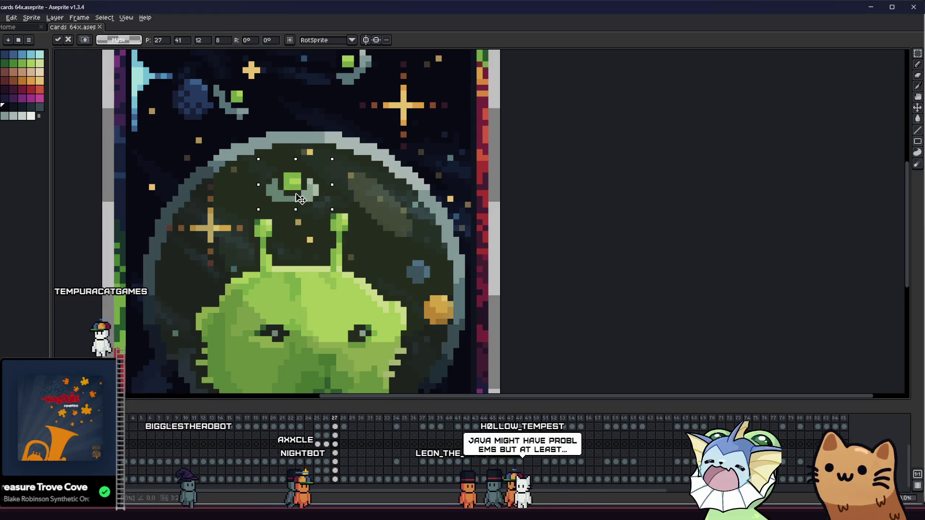
pyautogui.press('Return')
pyautogui.scroll(-2, 229, 288)
pyautogui.moveTo(229, 288)
pyautogui.mouseDown()
pyautogui.moveTo(285, 270)
pyautogui.moveTo(309, 273)
pyautogui.moveTo(298, 270)
pyautogui.mouseUp()
pyautogui.scroll(-1, 281, 267)
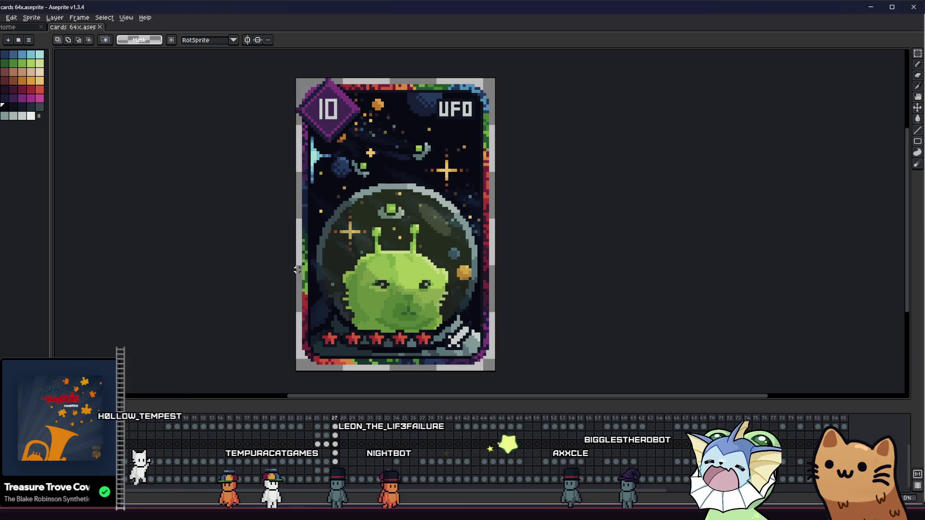
pyautogui.moveTo(432, 260); pyautogui.dragTo(463, 255)
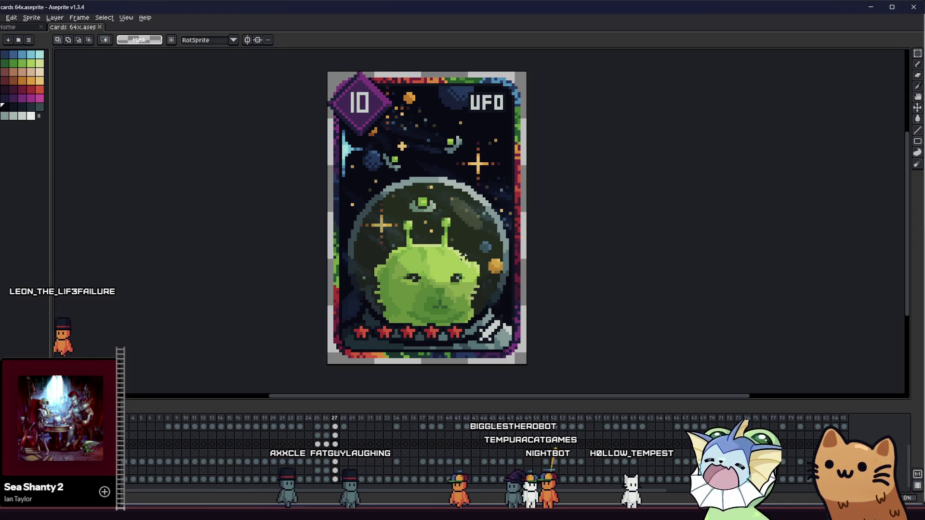
# Shift the view slightly left to review the finished 10 UFO card art.
pyautogui.moveTo(431, 288); pyautogui.dragTo(421, 290)
pyautogui.moveTo(331, 271); pyautogui.dragTo(327, 269)
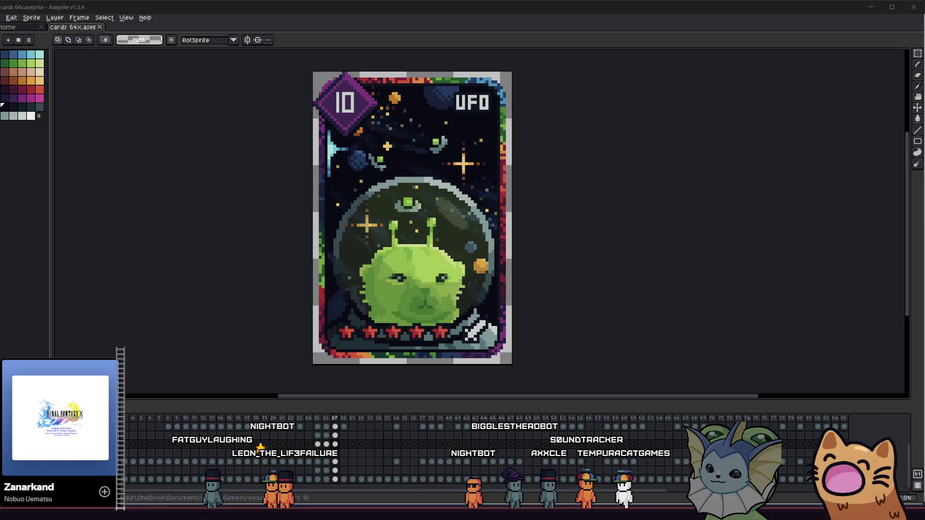
pyautogui.scroll(1, 258, 205)
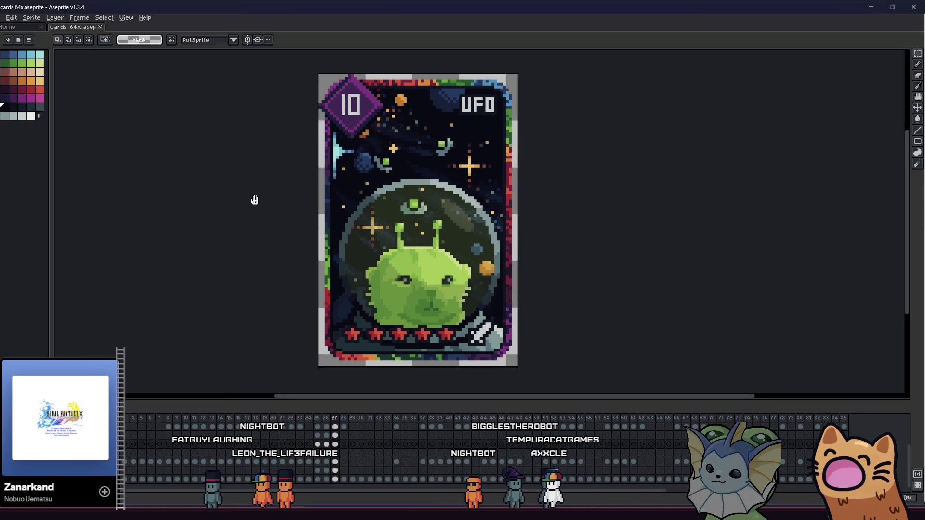
# Open the File menu's Export submenu for the finished UFO card.
pyautogui.hscroll(2, 209, 166)
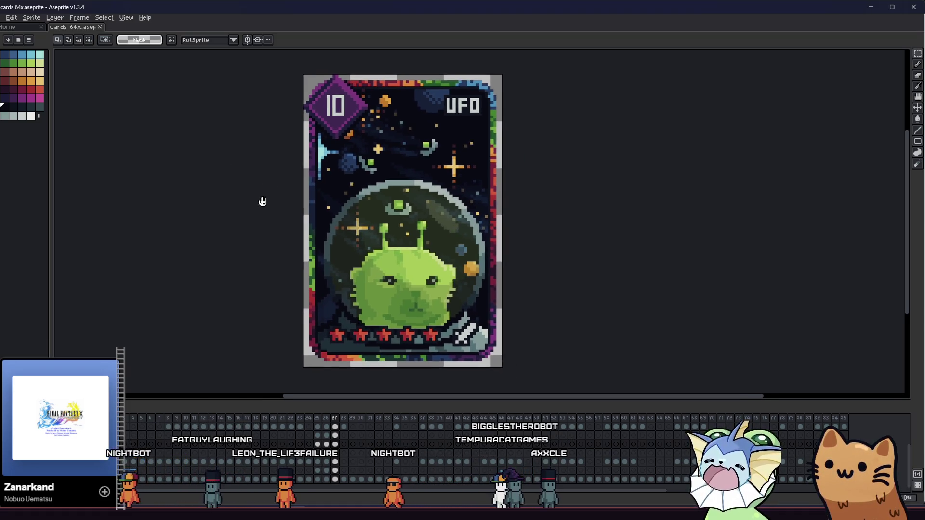
pyautogui.hscroll(-1, 260, 200)
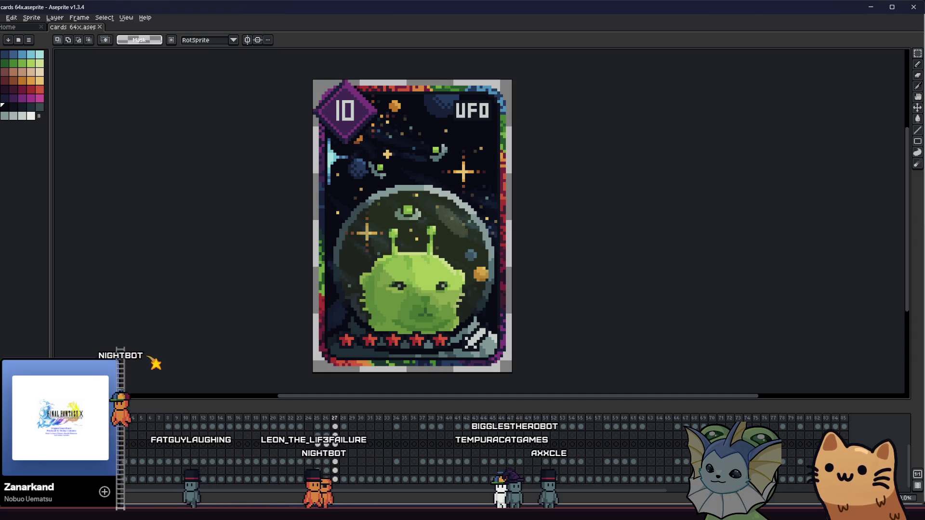
pyautogui.click(2, 17)
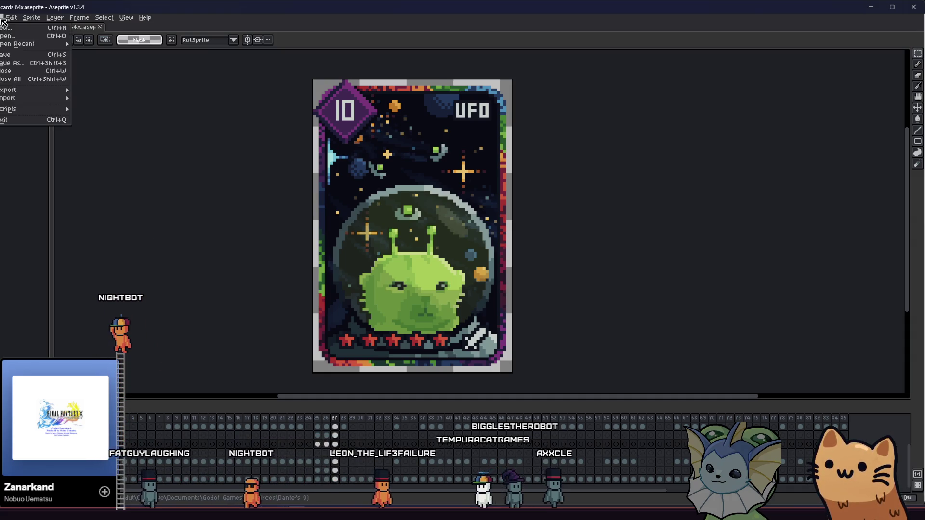
pyautogui.moveTo(45, 92)
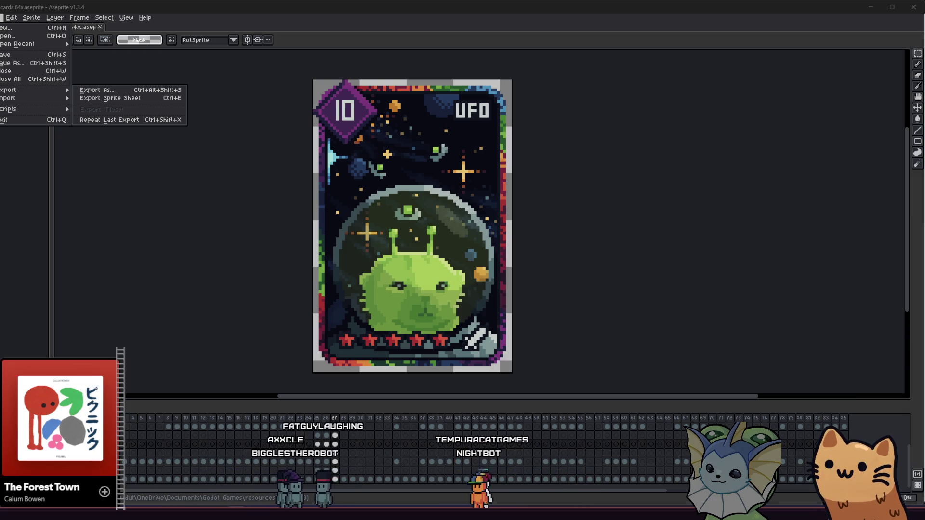
# Start Export As for the card and browse for the output file's location.
pyautogui.click(131, 91)
pyautogui.doubleClick(188, 178)
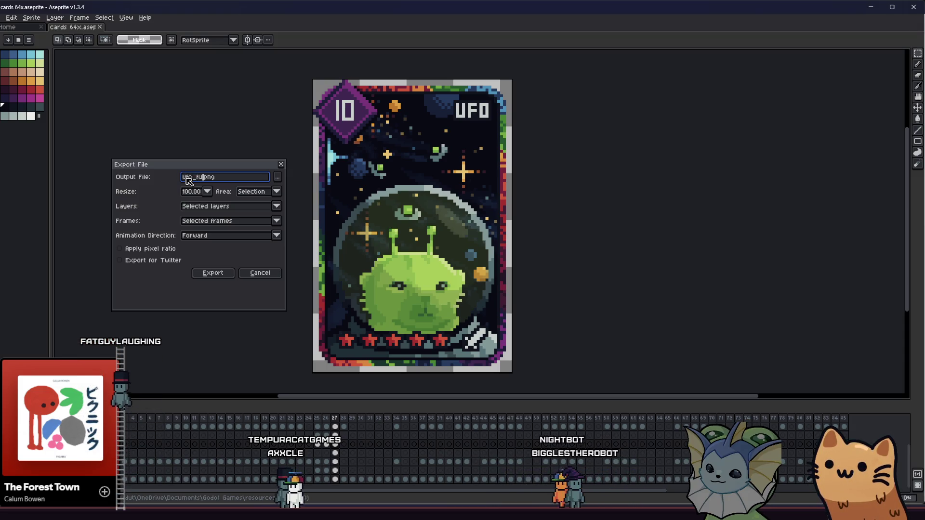
pyautogui.click(278, 178)
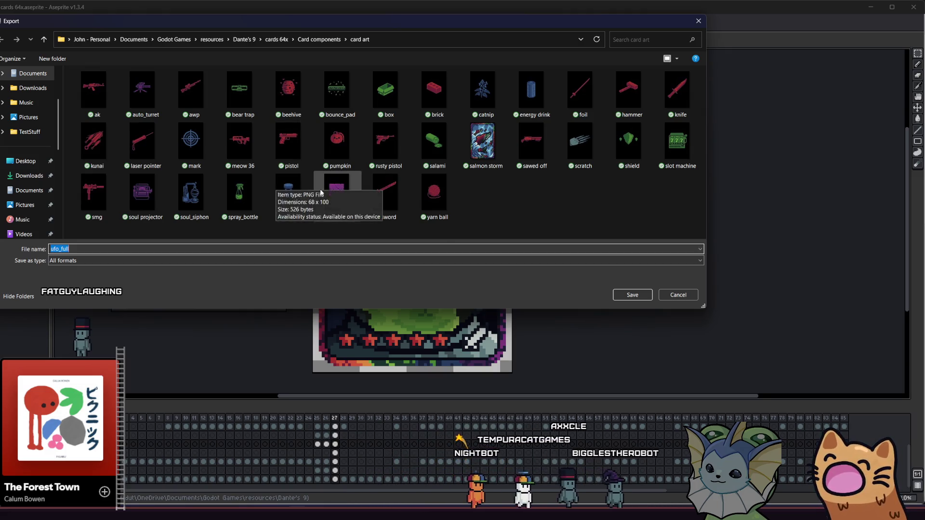
pyautogui.click(535, 218)
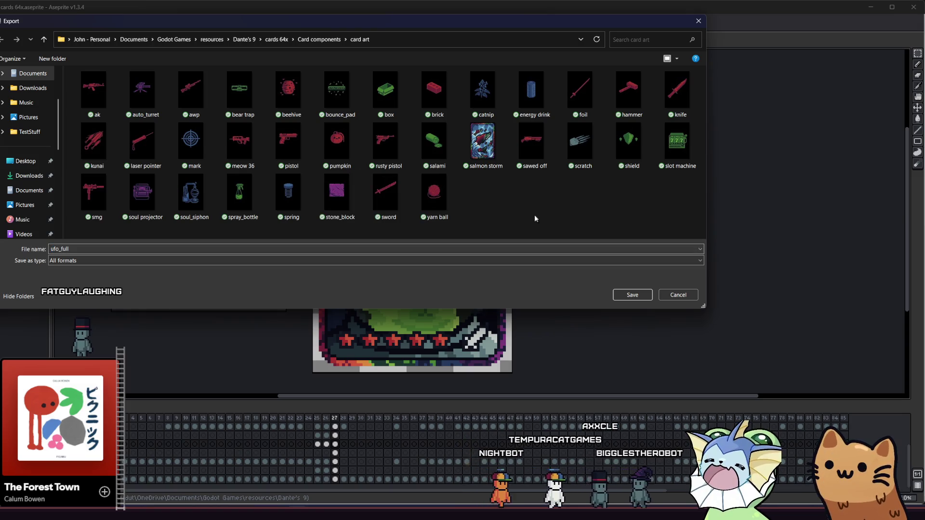
# Export ufo_full.png into the cards 64x 'full' folder, then bring up the Home tab.
pyautogui.click(44, 41)
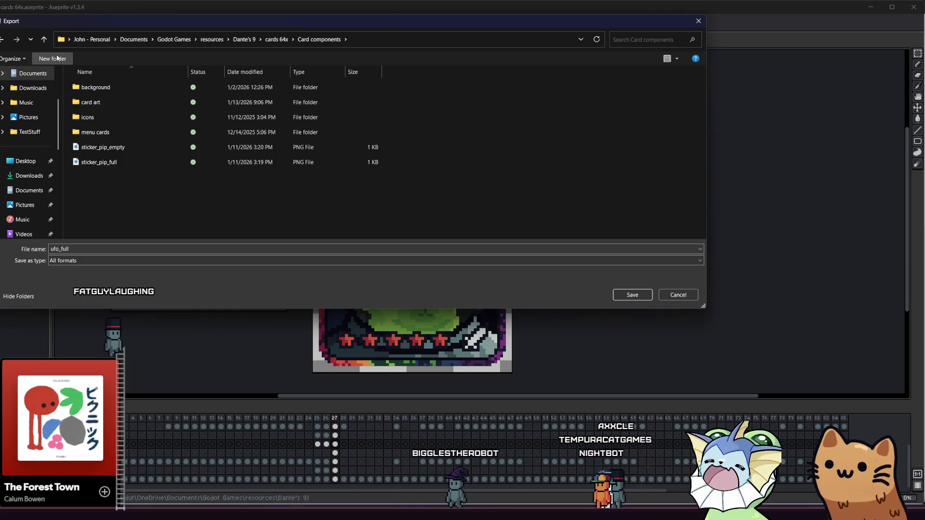
pyautogui.click(44, 39)
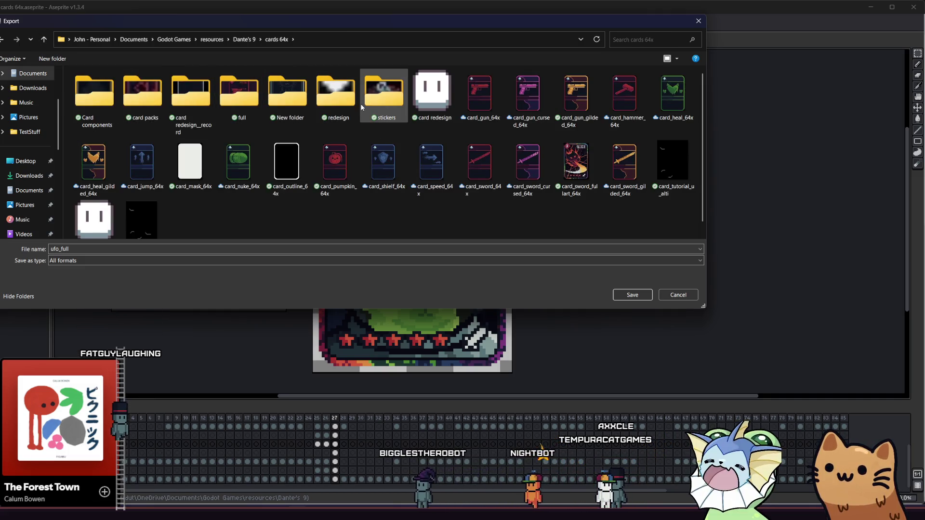
pyautogui.click(253, 105)
pyautogui.doubleClick(253, 105)
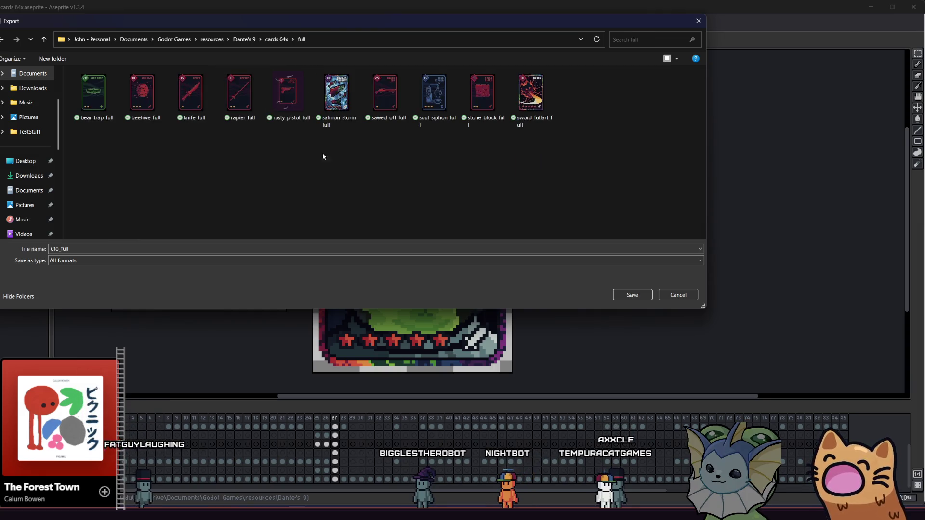
pyautogui.click(634, 296)
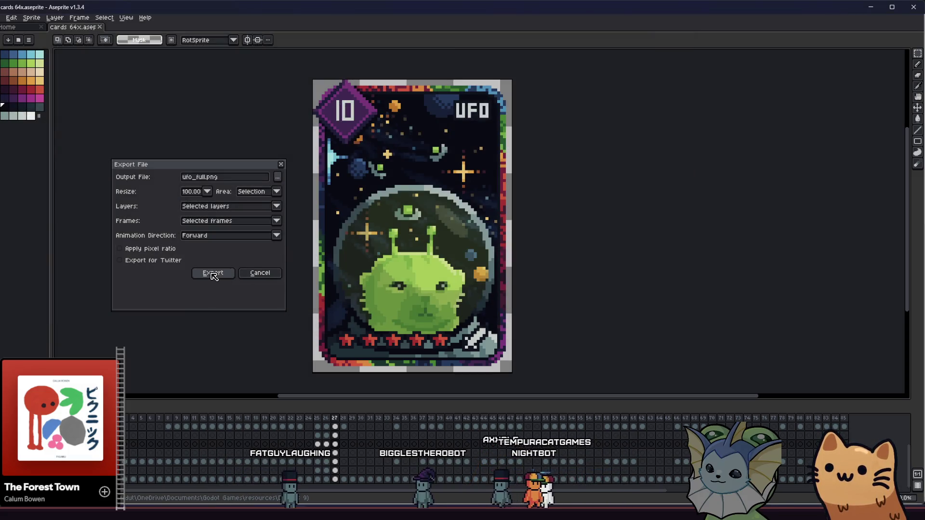
pyautogui.click(212, 272)
pyautogui.hotkey('ctrl', 'Tab')
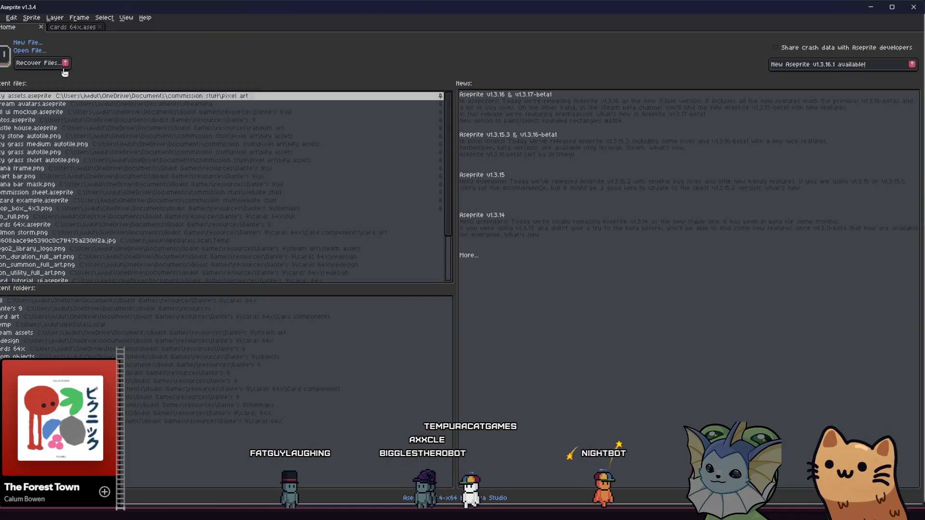
# Open gatos.aseprite from Recent files and zoom around the sprite sheet.
pyautogui.click(99, 120)
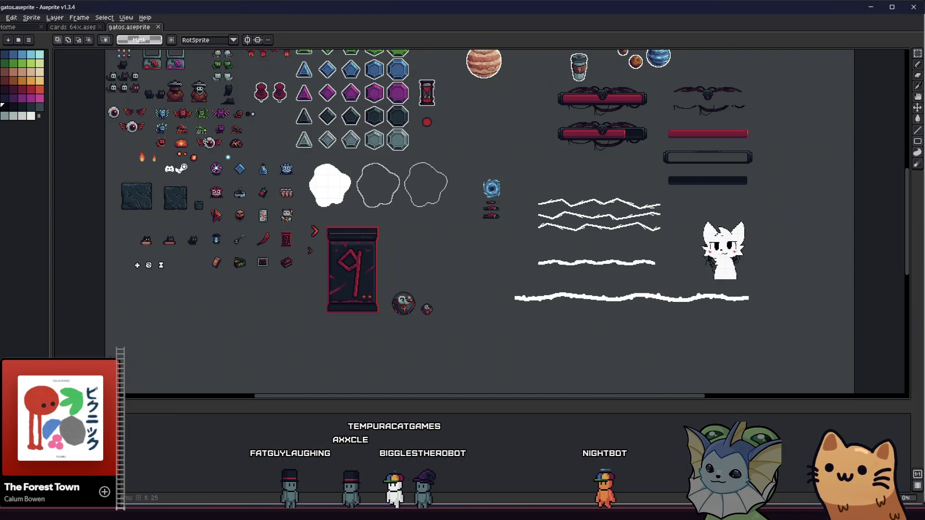
pyautogui.scroll(8, 305, 170)
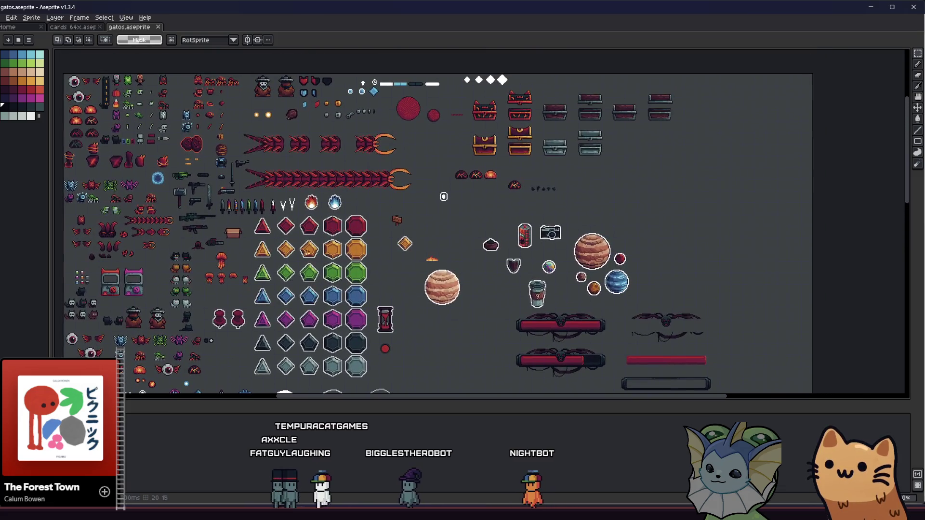
pyautogui.scroll(-5, 308, 184)
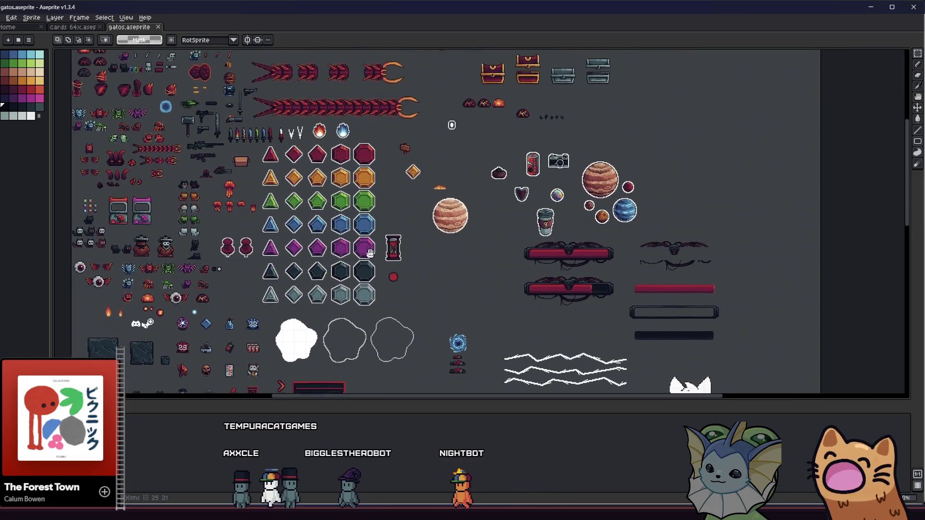
pyautogui.scroll(-3, 125, 276)
pyautogui.scroll(4, 124, 276)
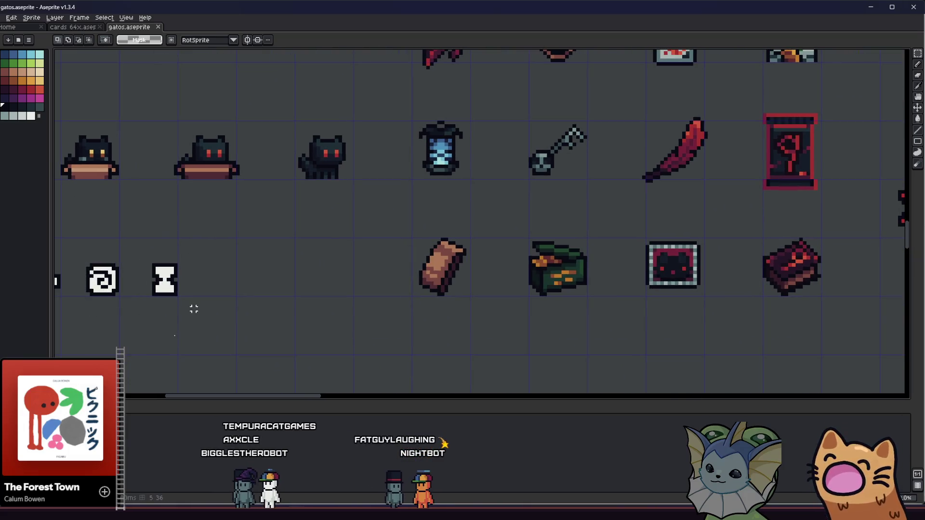
# Paste the spiral onto the cards 64x UFO card and commit it in the bottom-right corner.
pyautogui.click(81, 29)
pyautogui.scroll(2, 322, 245)
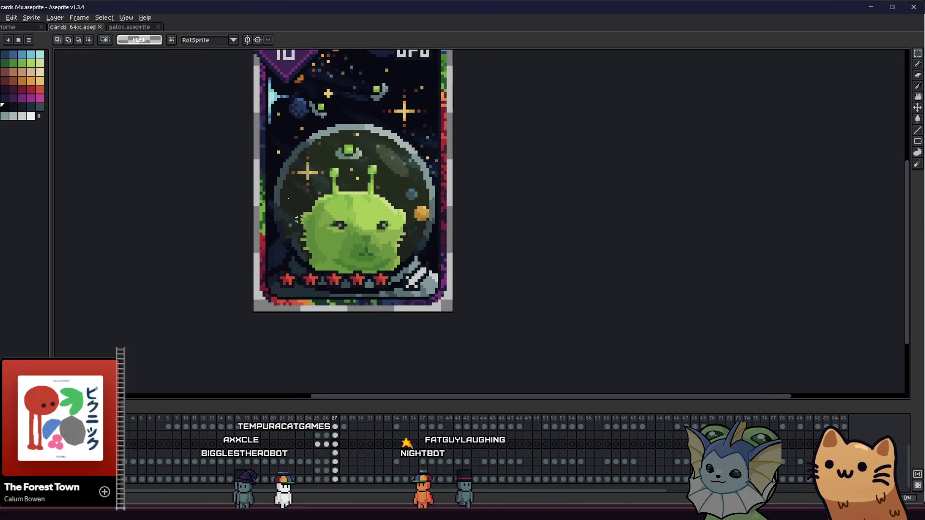
pyautogui.hotkey('ctrl', 'v')
pyautogui.hotkey('ctrl', 'z')
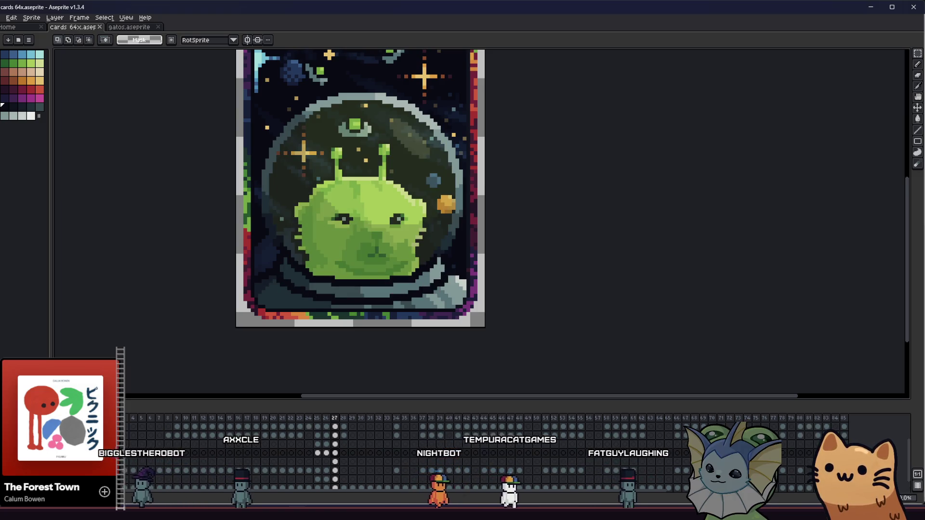
pyautogui.scroll(1, 410, 278)
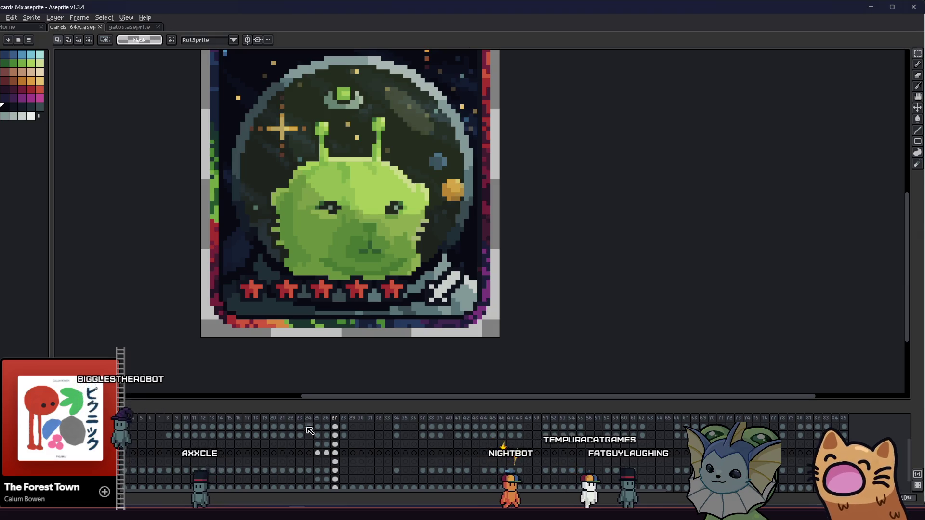
pyautogui.hotkey('ctrl', 'v')
pyautogui.moveTo(472, 220)
pyautogui.mouseDown()
pyautogui.moveTo(451, 269)
pyautogui.moveTo(453, 293)
pyautogui.mouseUp()
pyautogui.click(364, 284)
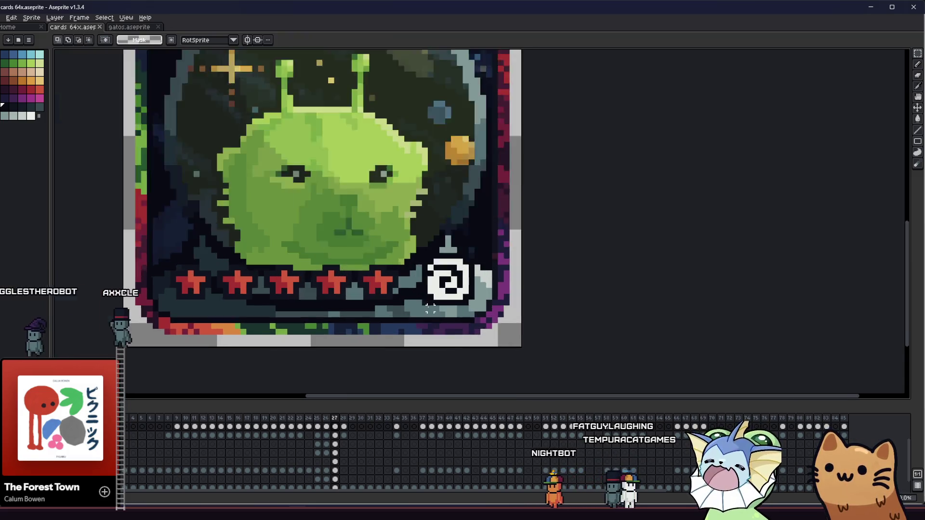
# Try a black fill beside the spiral, undo it, and return to gatos.aseprite.
pyautogui.scroll(2, 429, 311)
pyautogui.press('b')
pyautogui.scroll(-5, 423, 301)
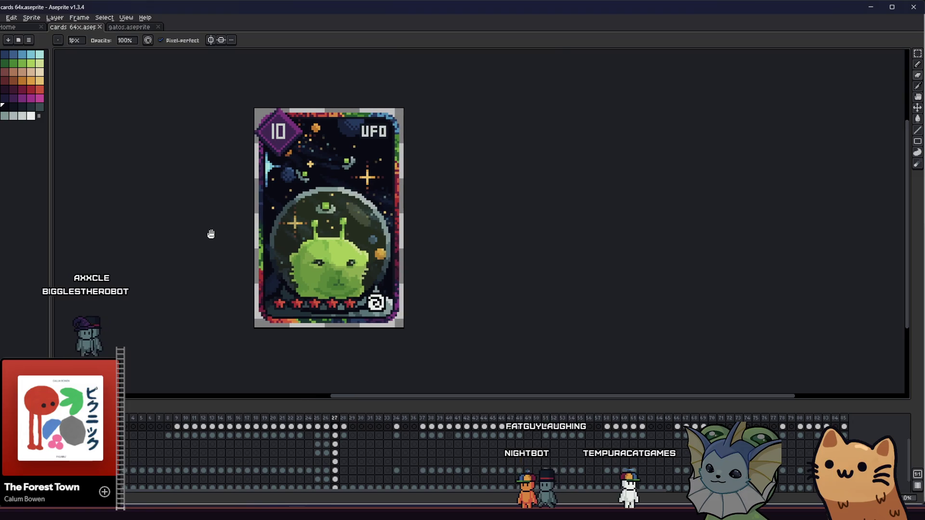
pyautogui.scroll(3, 317, 293)
pyautogui.click(13, 107)
pyautogui.press('g')
pyautogui.click(386, 262)
pyautogui.hotkey('ctrl', 'z')
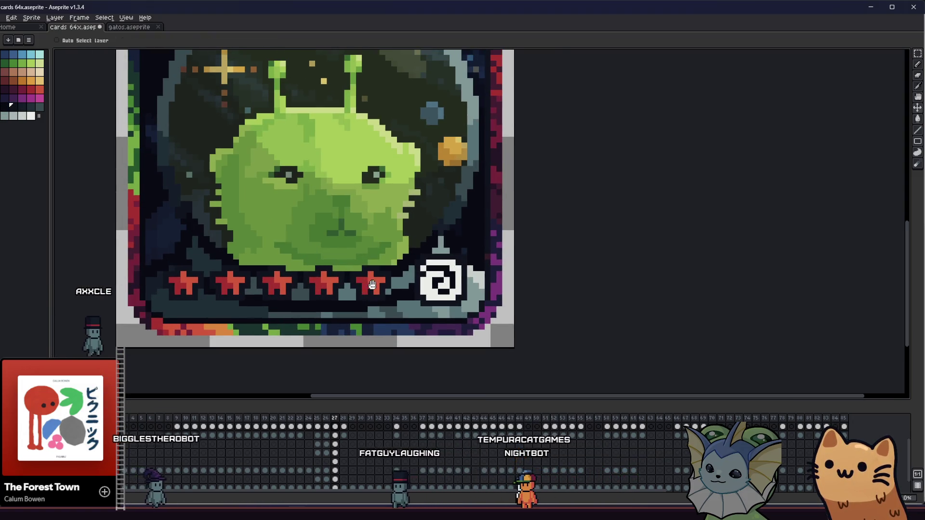
pyautogui.click(129, 27)
pyautogui.scroll(1, 147, 267)
# Resize the spiral among the three selected icons, then marquee only the plus icon.
pyautogui.moveTo(73, 250); pyautogui.dragTo(360, 355)
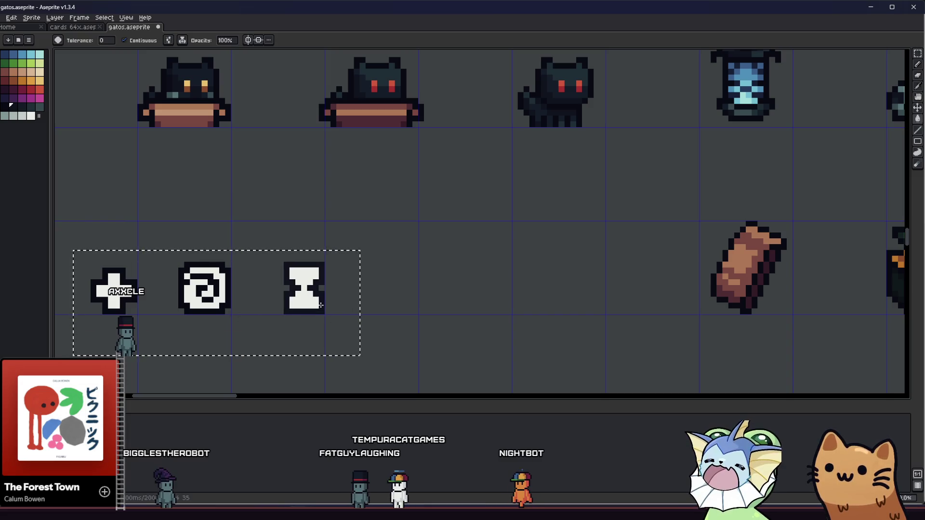
pyautogui.hotkey('ctrl', 'y')
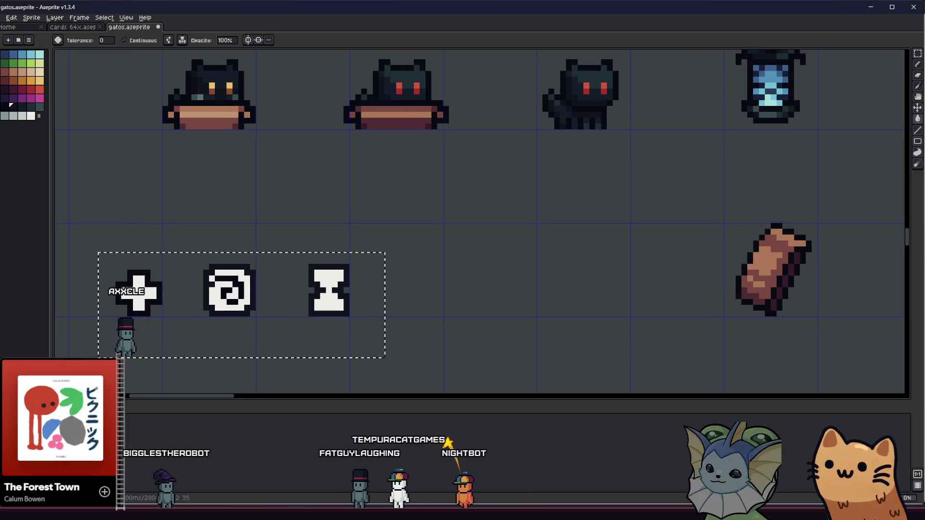
pyautogui.hscroll(-1, 157, 291)
pyautogui.press('m')
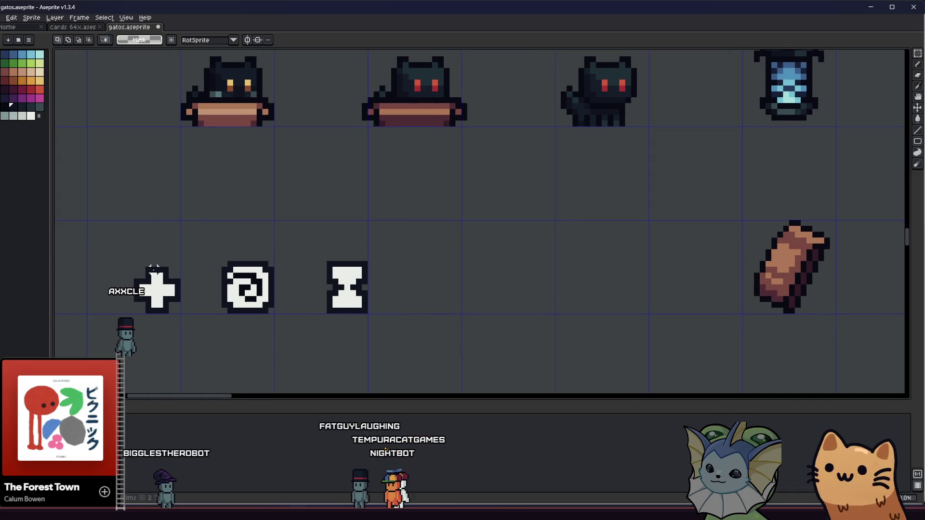
pyautogui.hscroll(-1, 232, 258)
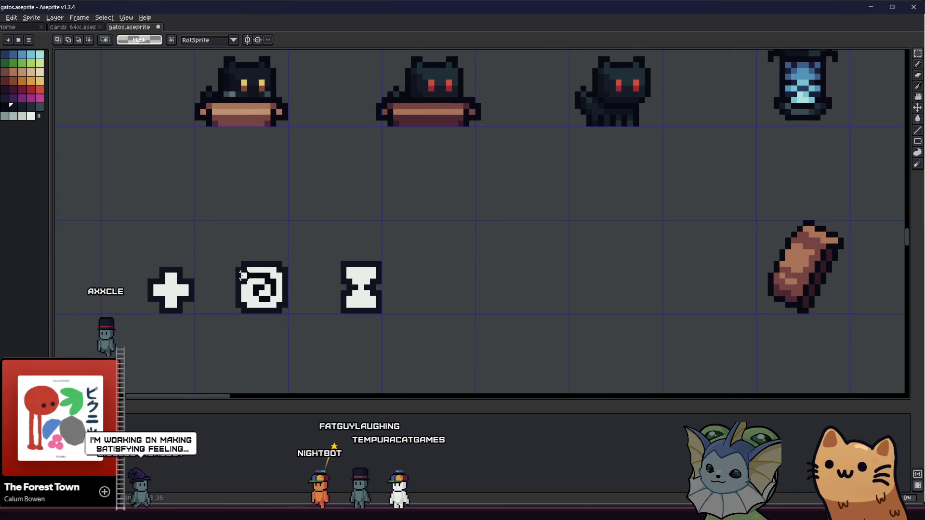
pyautogui.moveTo(287, 314)
pyautogui.mouseDown()
pyautogui.moveTo(176, 301)
pyautogui.moveTo(269, 301)
pyautogui.mouseUp()
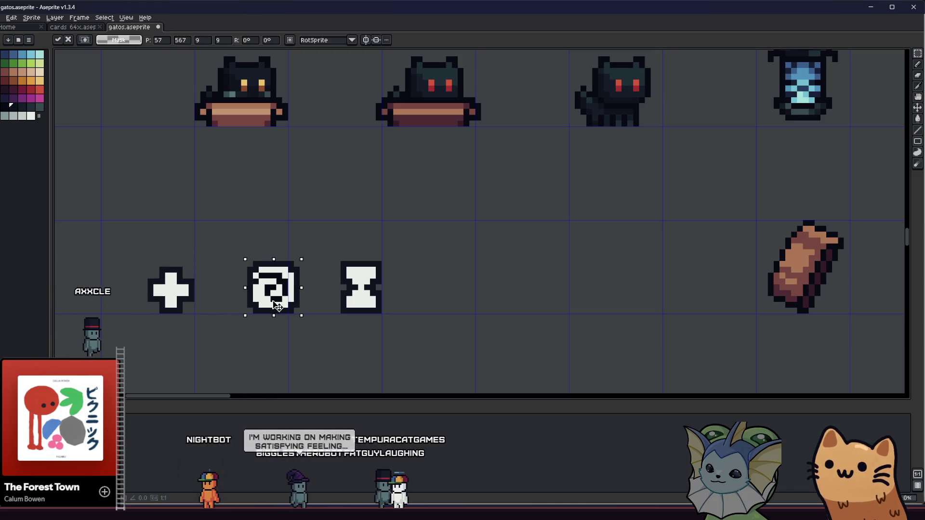
pyautogui.hotkey('ctrl', 'd')
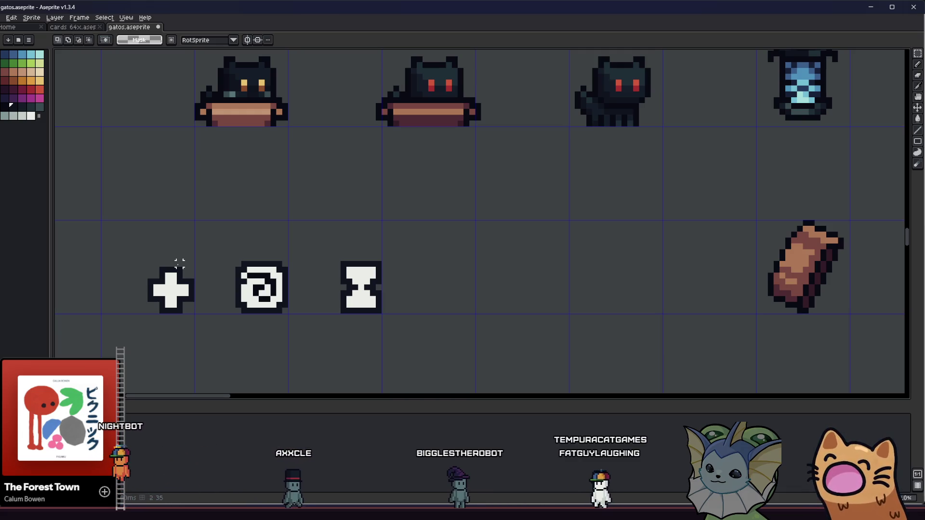
pyautogui.moveTo(146, 266); pyautogui.dragTo(197, 315)
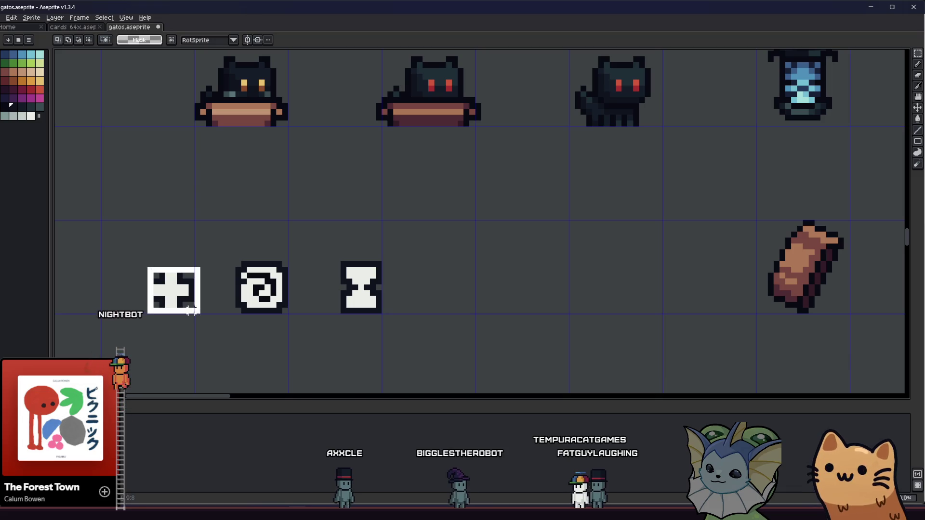
# Open the Export As dialog for the plus selection, then cancel it.
pyautogui.click(1, 17)
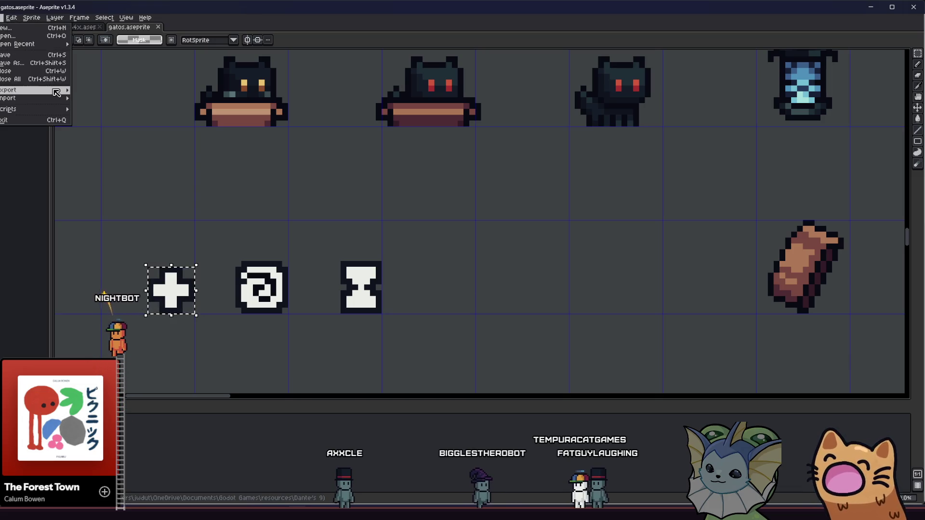
pyautogui.moveTo(49, 89)
pyautogui.click(92, 91)
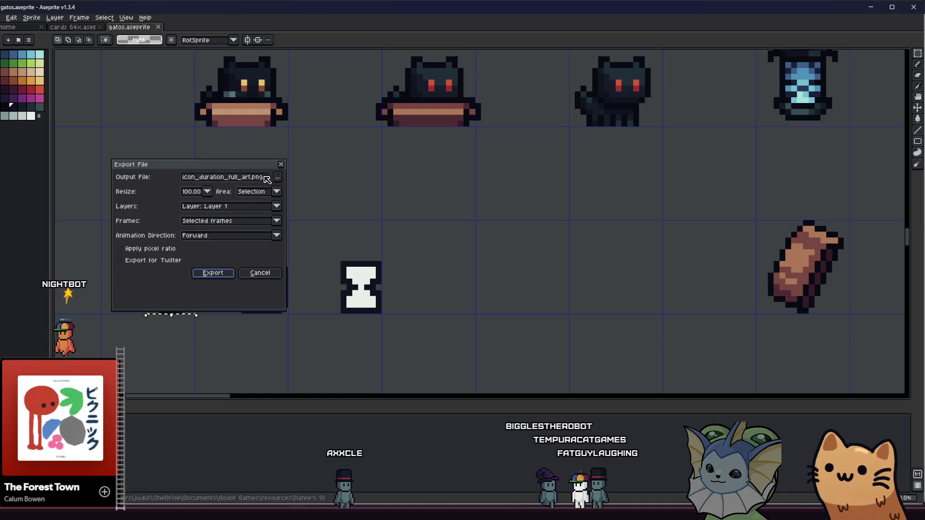
pyautogui.click(259, 273)
# Move the selection onto the hourglass and export it over icon_duration_full_art.png.
pyautogui.moveTo(338, 259); pyautogui.dragTo(384, 315)
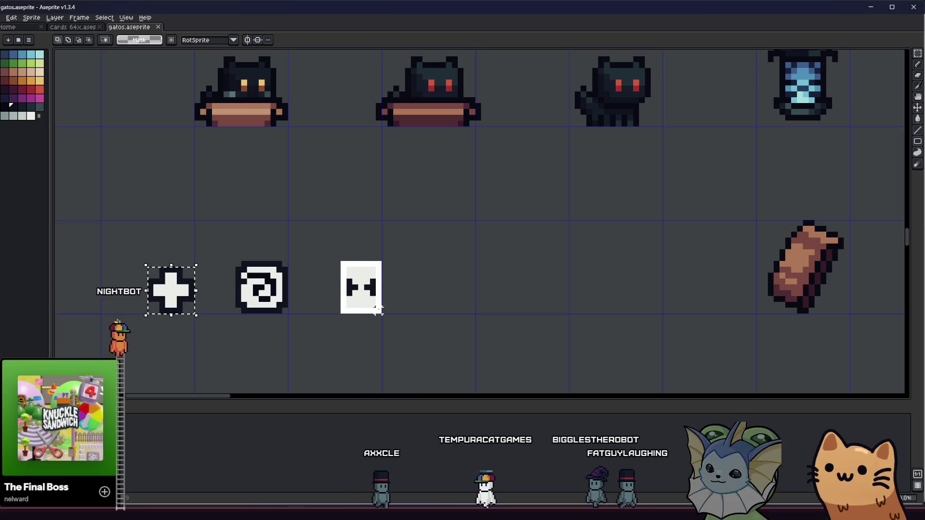
pyautogui.hotkey('alt', 'f')
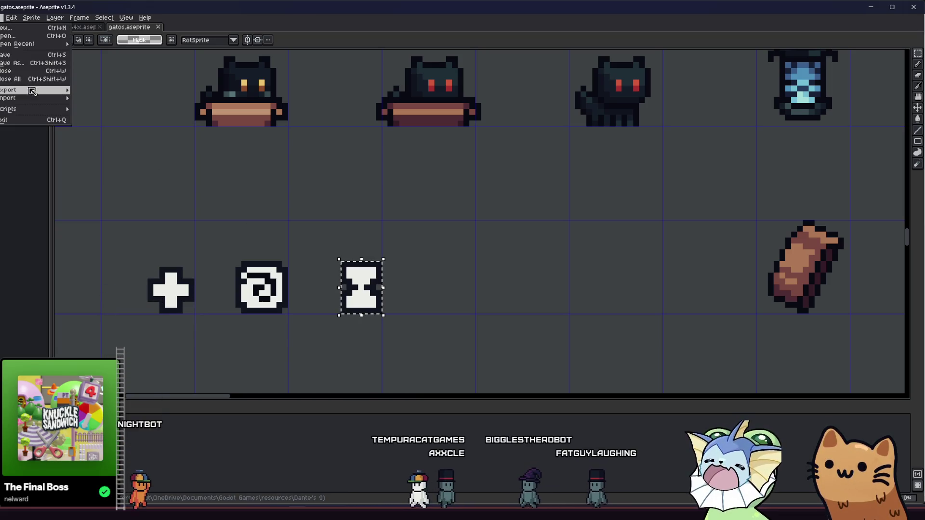
pyautogui.moveTo(58, 90)
pyautogui.click(97, 90)
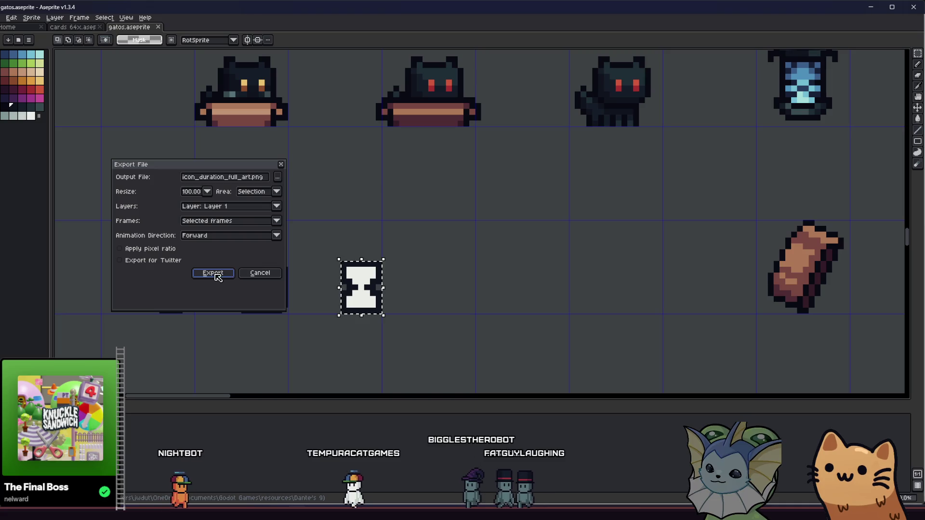
pyautogui.click(212, 273)
pyautogui.click(423, 280)
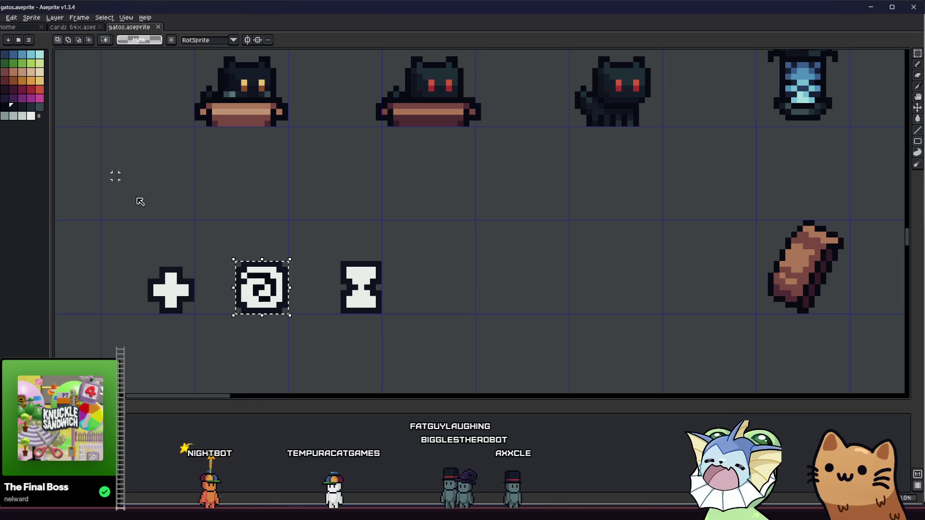
# Open the Export Sprite Sheet dialog by mistake and cancel it.
pyautogui.click(2, 18)
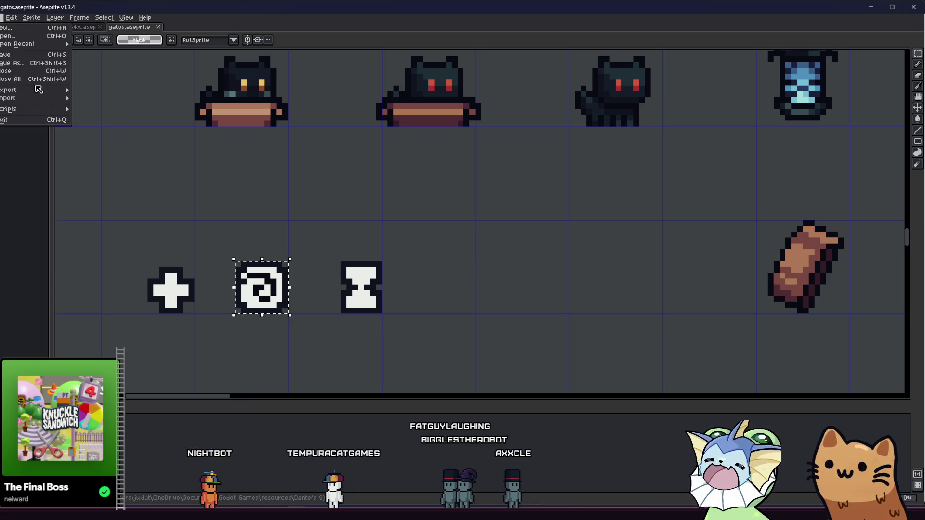
pyautogui.moveTo(42, 93)
pyautogui.click(110, 98)
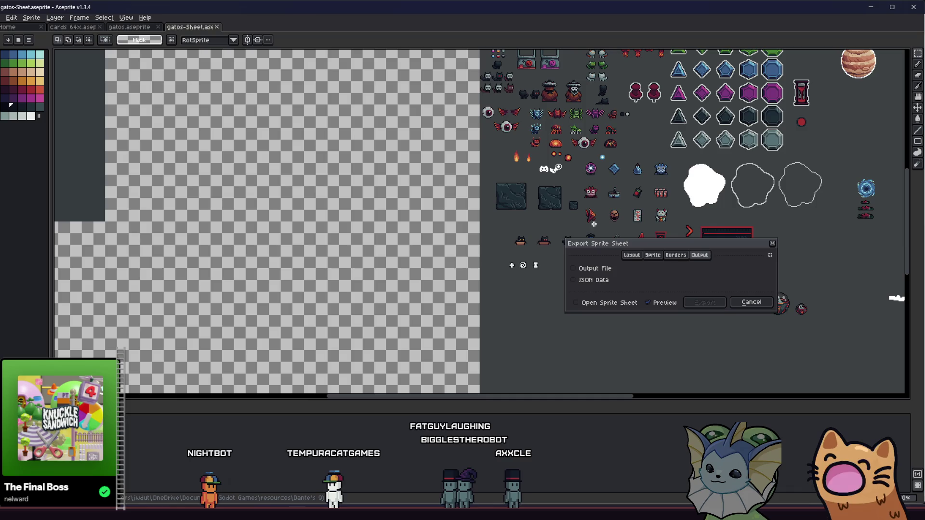
pyautogui.click(749, 302)
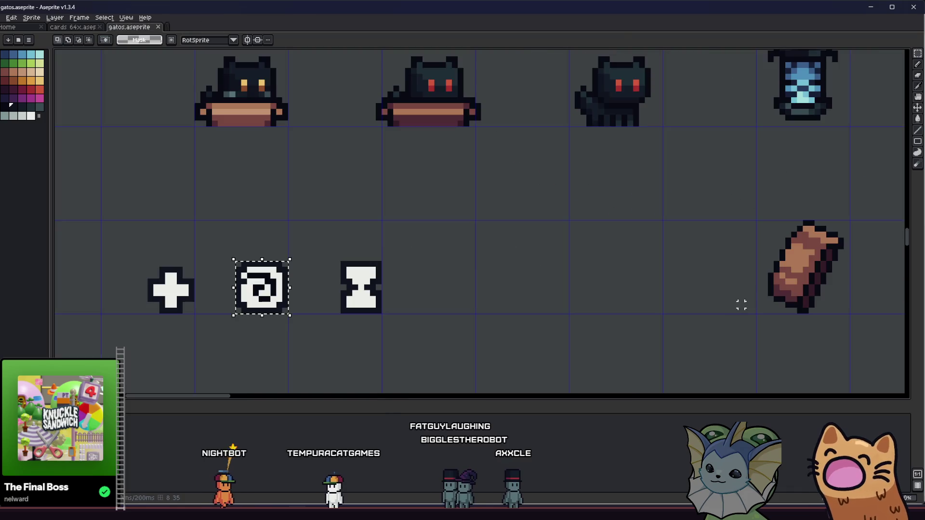
# Export the spiral as icon_summon_full_art.png, confirming the overwrite.
pyautogui.click(4, 17)
pyautogui.moveTo(50, 93)
pyautogui.click(93, 91)
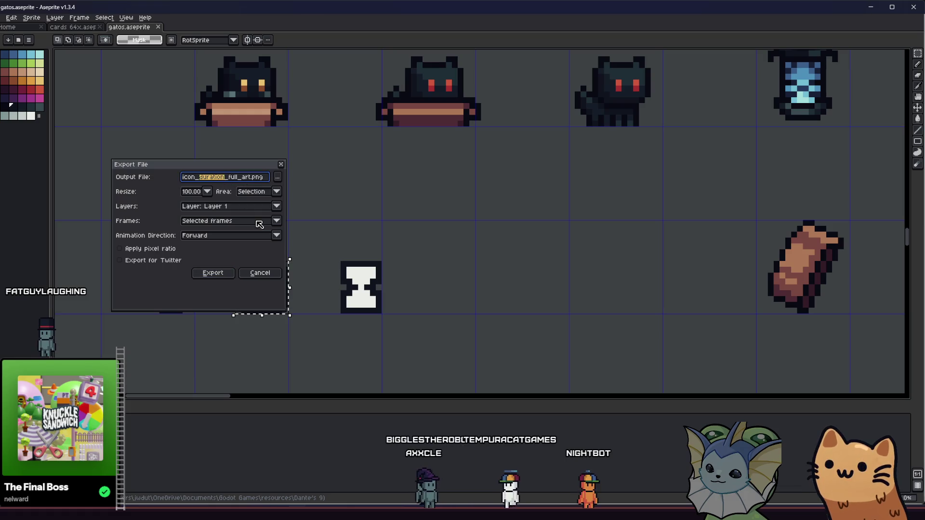
pyautogui.write('mmo')
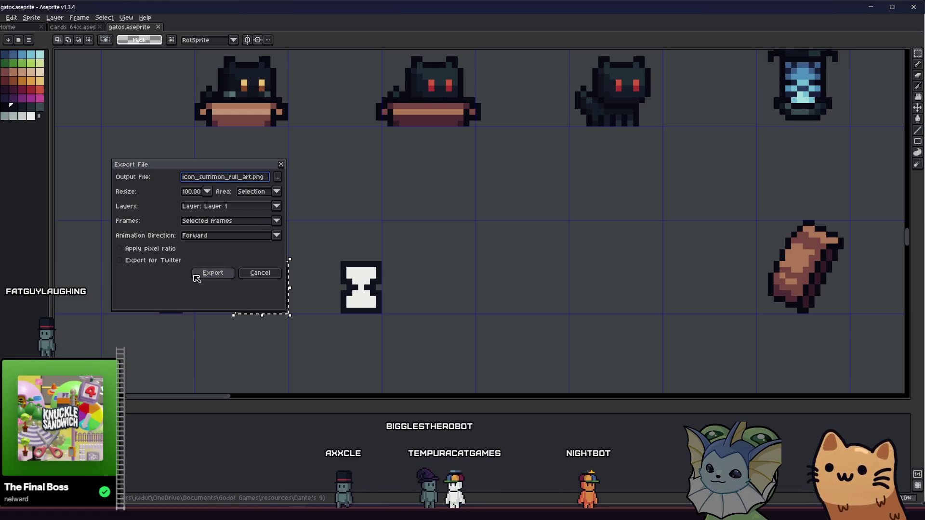
pyautogui.click(212, 273)
pyautogui.click(436, 284)
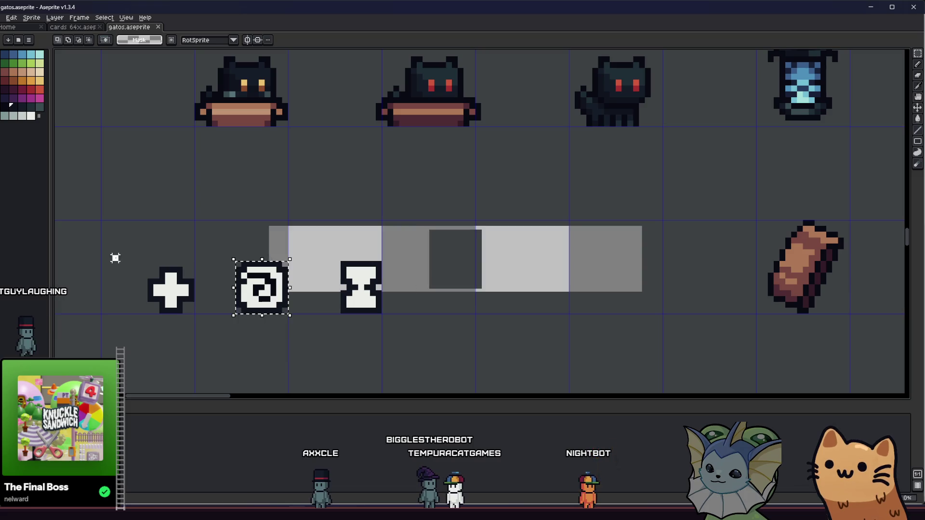
# Open the Export Sprite Sheet dialog again and close it without exporting.
pyautogui.click(2, 19)
pyautogui.moveTo(27, 91)
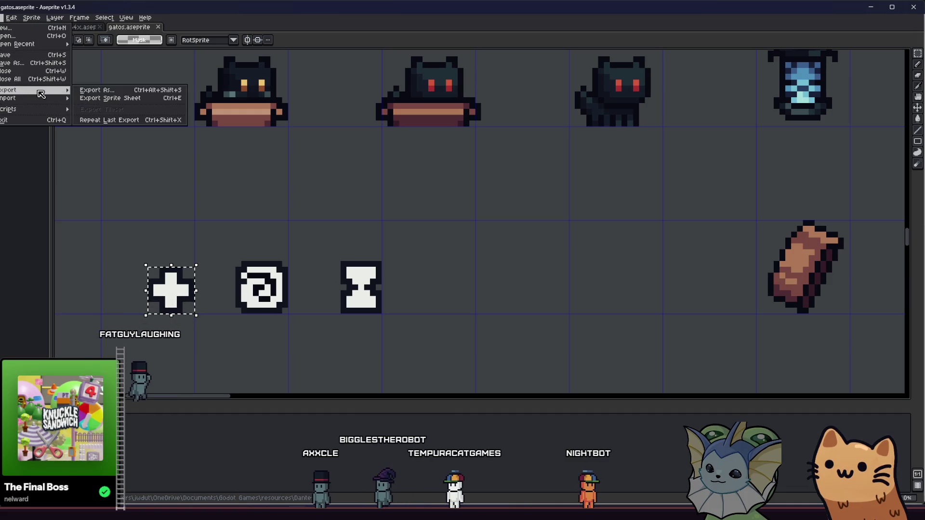
pyautogui.click(121, 98)
pyautogui.click(750, 302)
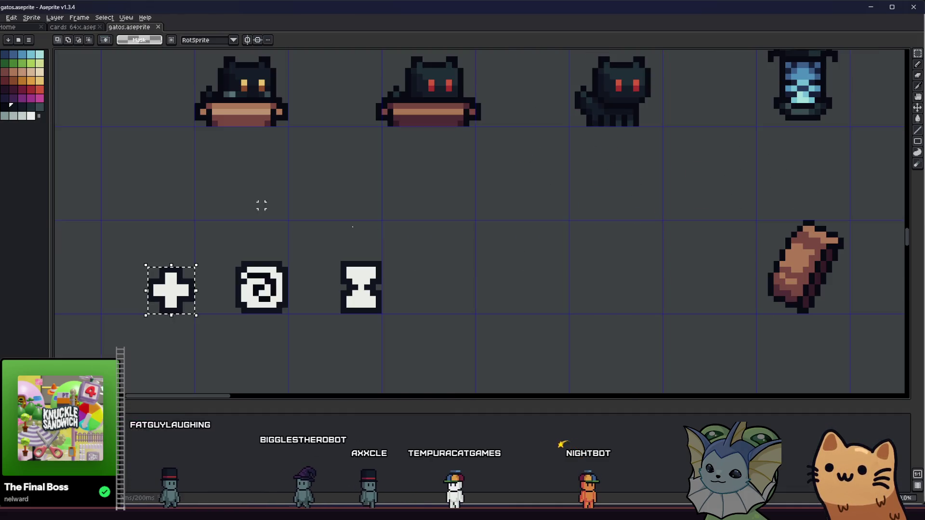
# Rename the output from summon to utility and export the plus as icon_utility_full_art.png.
pyautogui.click(2, 18)
pyautogui.moveTo(58, 95)
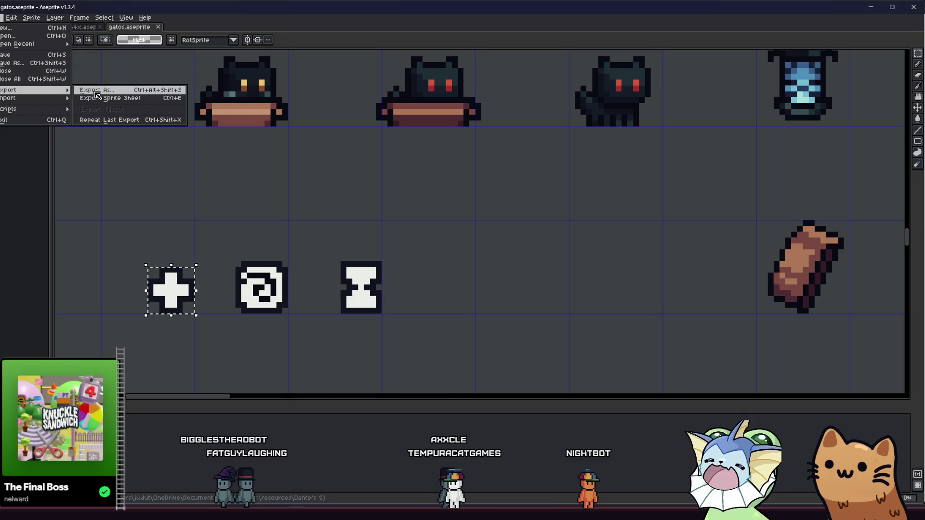
pyautogui.click(121, 109)
pyautogui.doubleClick(219, 180)
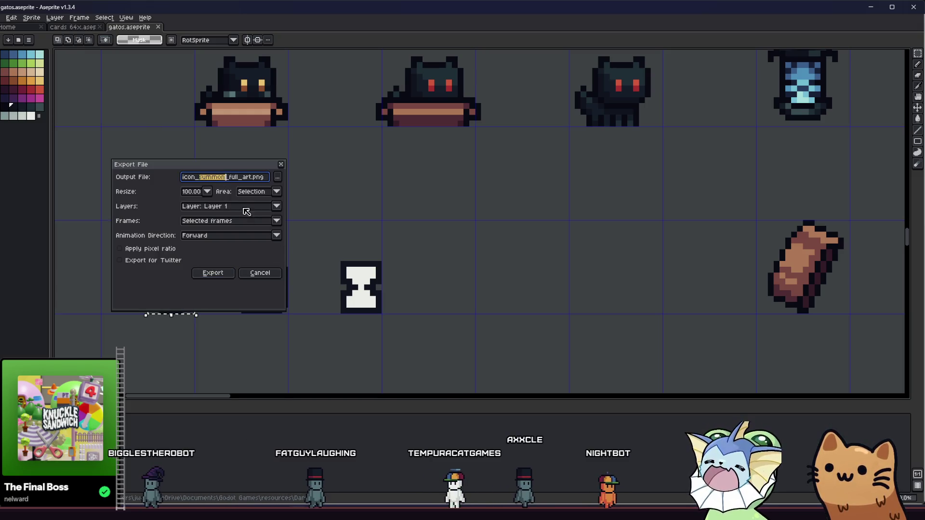
pyautogui.moveTo(204, 161); pyautogui.dragTo(317, 178)
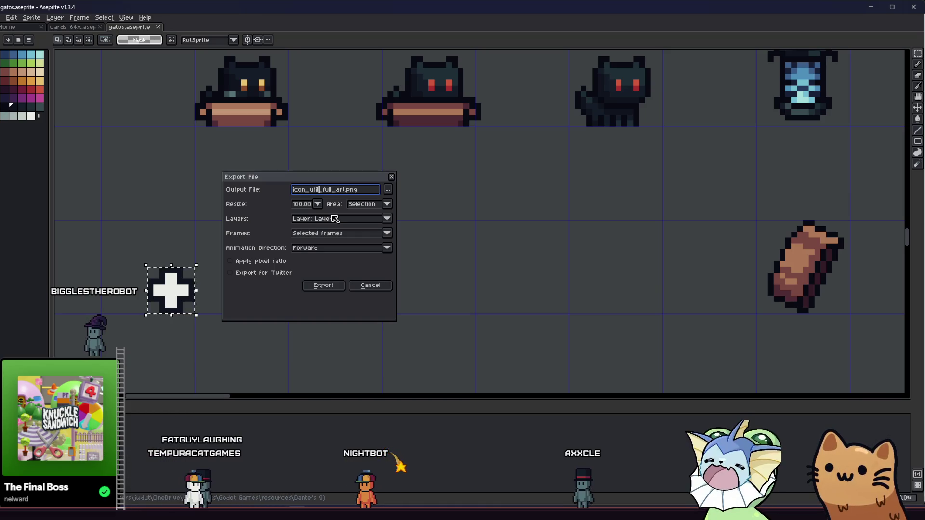
pyautogui.click(311, 281)
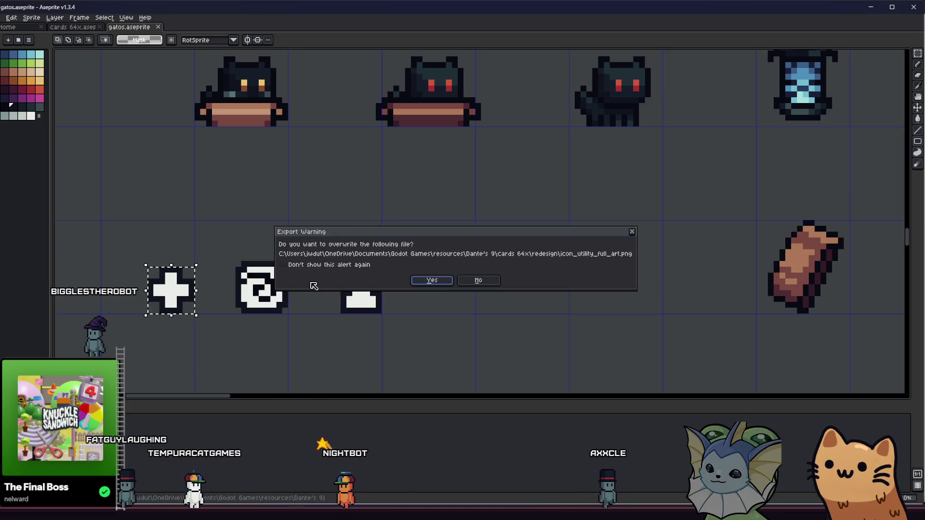
pyautogui.click(418, 280)
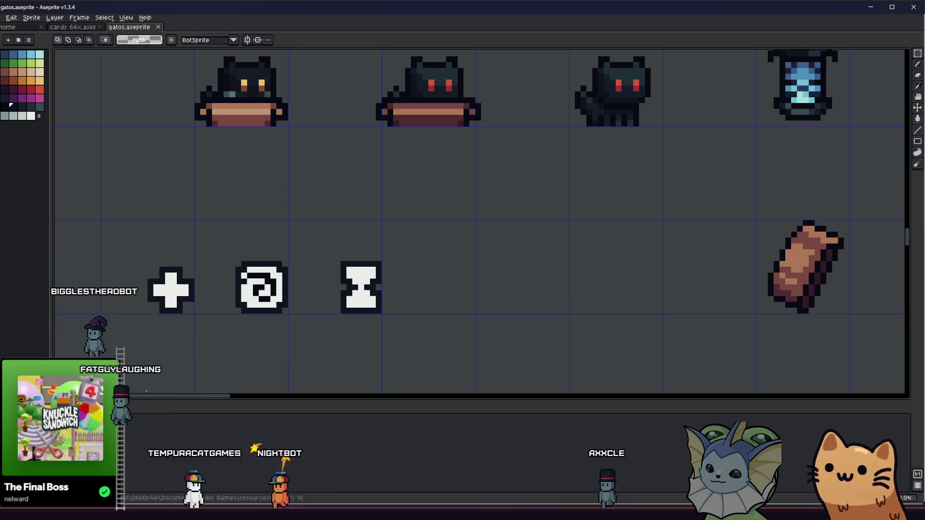
pyautogui.hotkey('alt', 'Tab')
pyautogui.hotkey('alt', 'Tab')
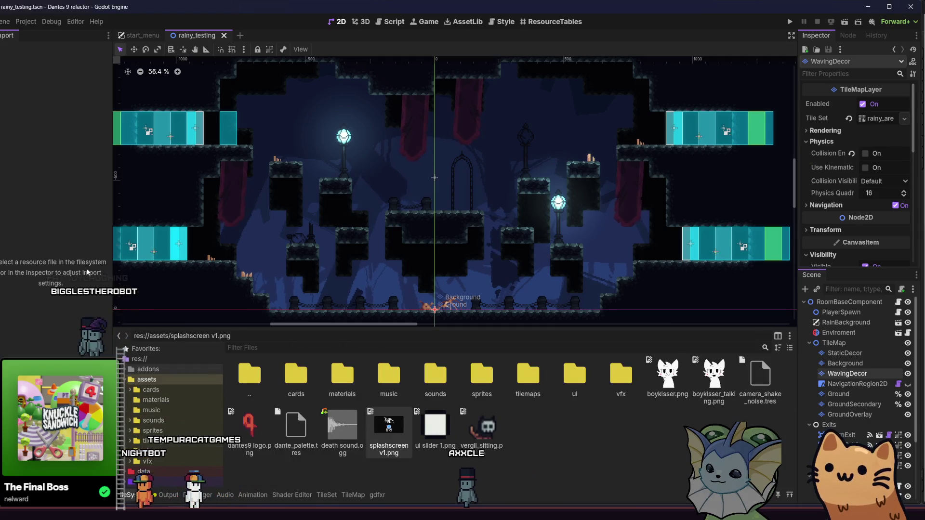
# Dock the Import panel beside the Scene dock and browse the FileSystem to res://assets.
pyautogui.moveTo(1, 40); pyautogui.dragTo(828, 283)
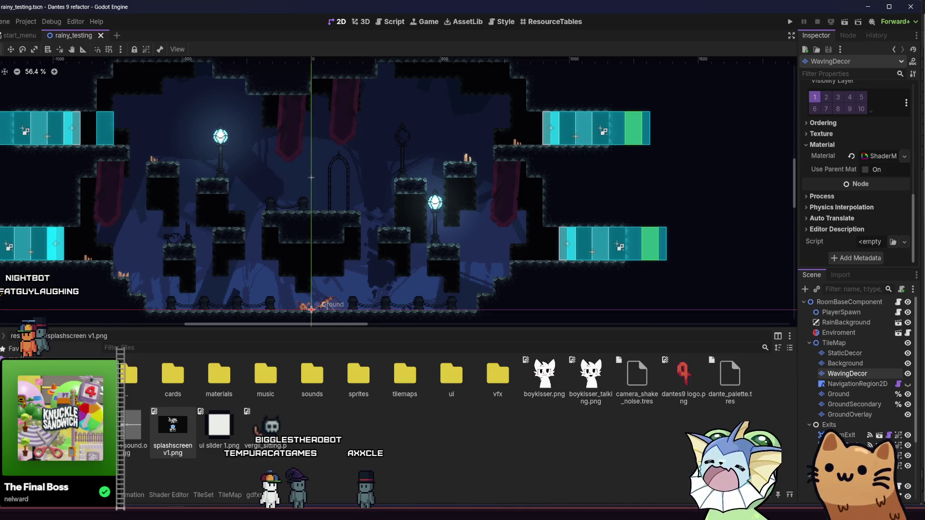
pyautogui.doubleClick(405, 375)
pyautogui.hotkey('alt', 'Left')
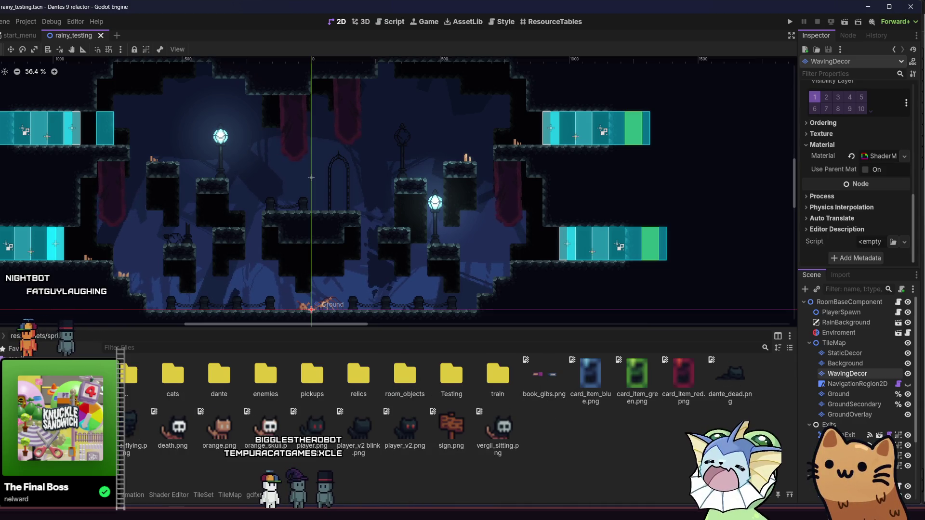
pyautogui.rightClick(29, 359)
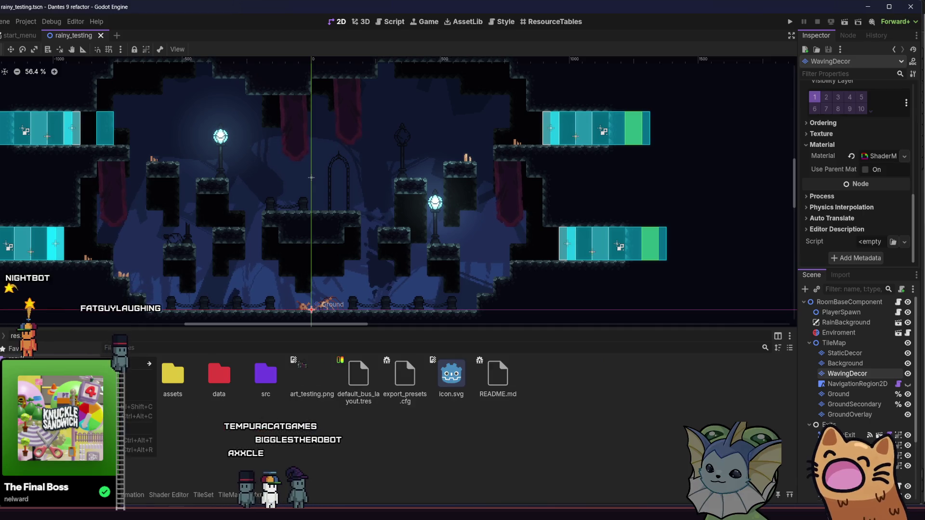
pyautogui.rightClick(19, 402)
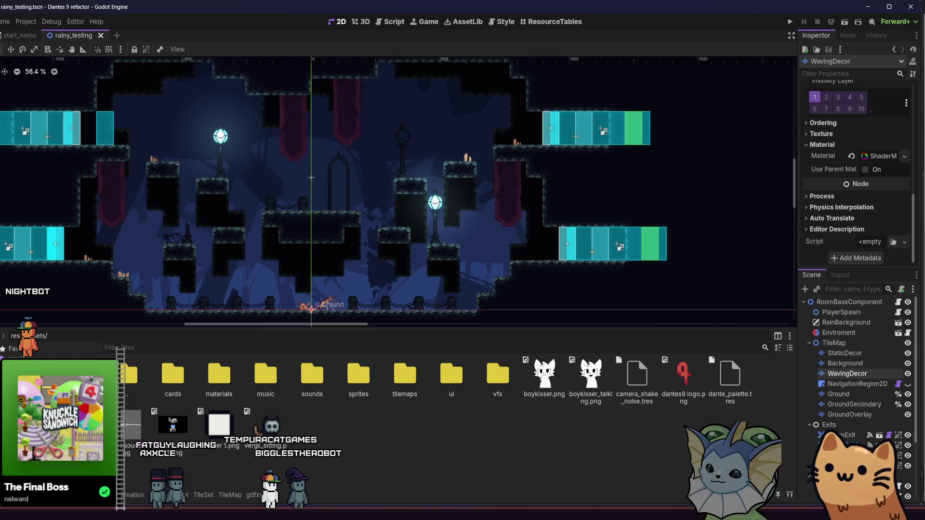
pyautogui.press('Escape')
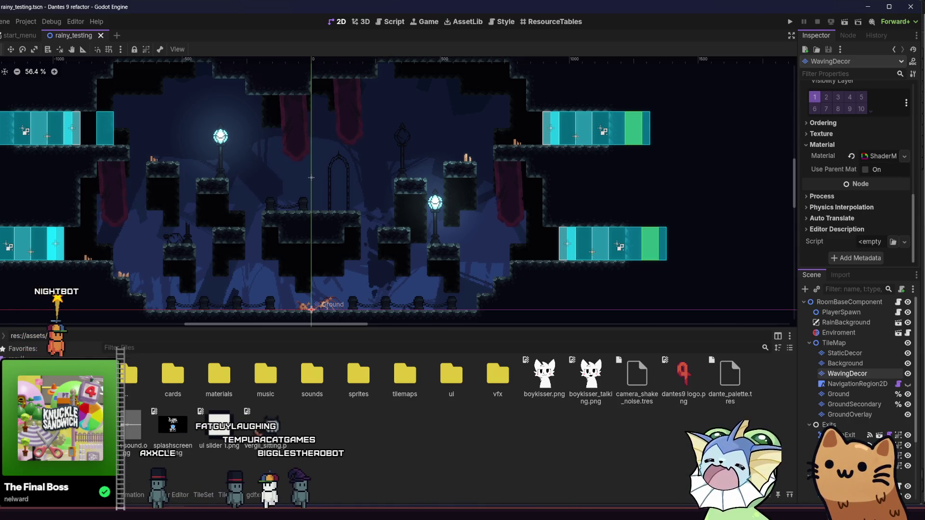
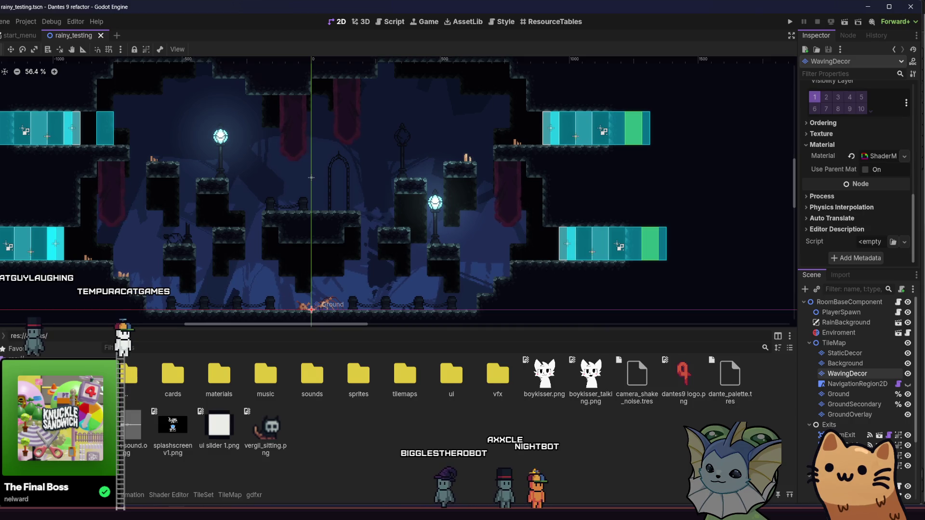
# Open the res://assets/cards/ folder in Godot's FileSystem dock, then switch to File Explorer.
pyautogui.doubleClick(172, 375)
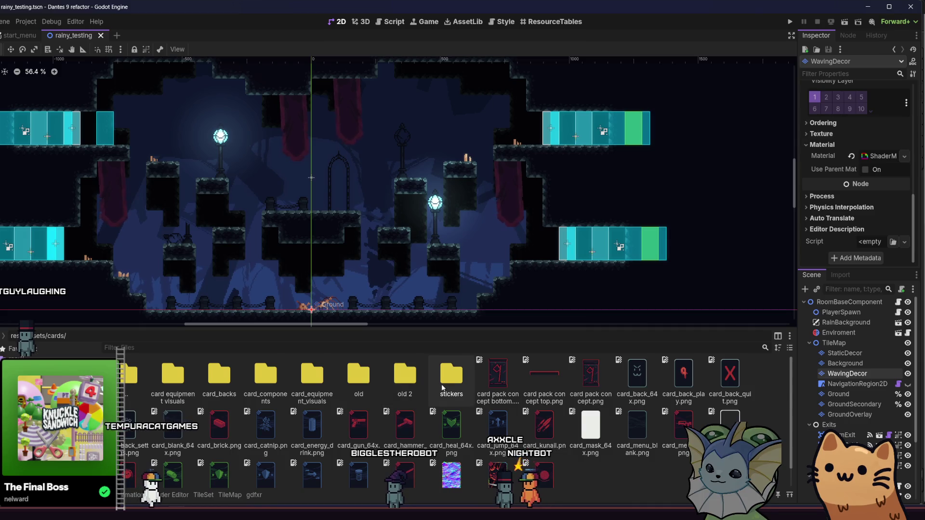
pyautogui.scroll(-1, 442, 388)
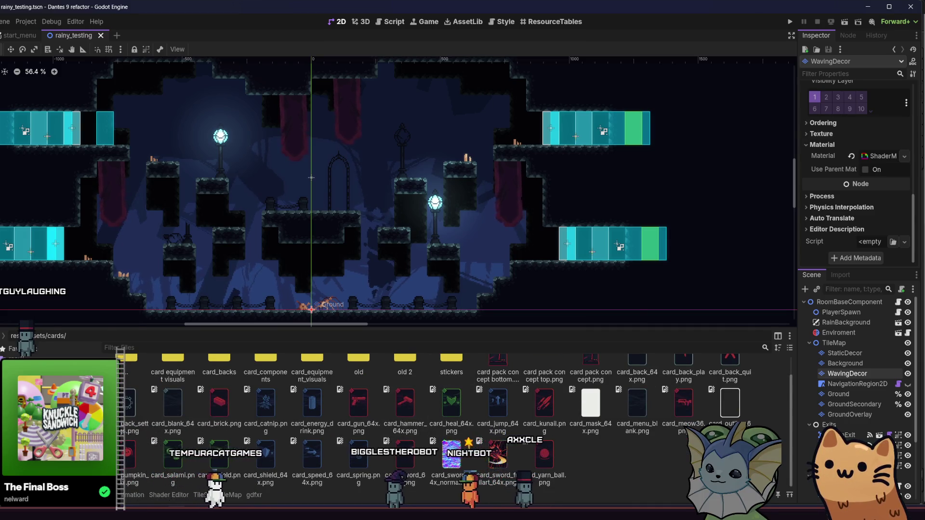
pyautogui.hotkey('alt', 'Tab')
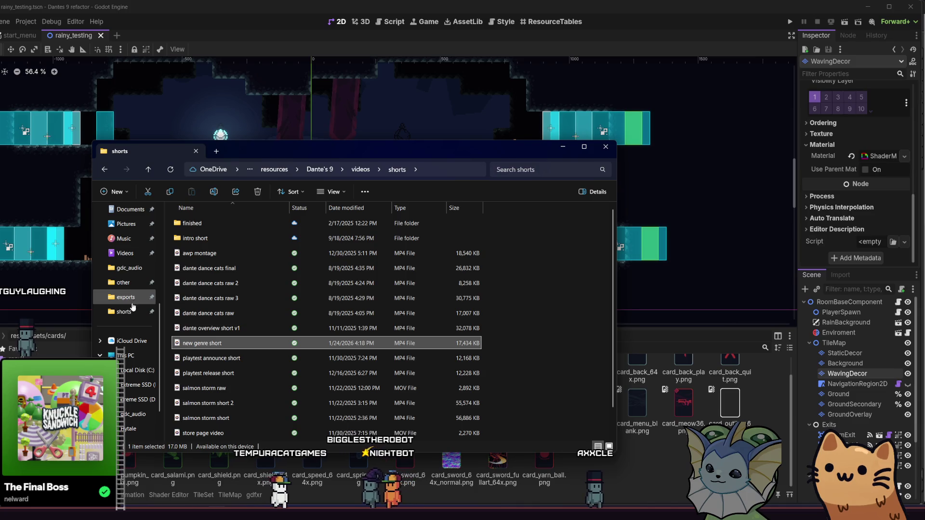
# Navigate File Explorer to Dante's 9 > cards 64x > full, listing the full-art card images.
pyautogui.click(130, 299)
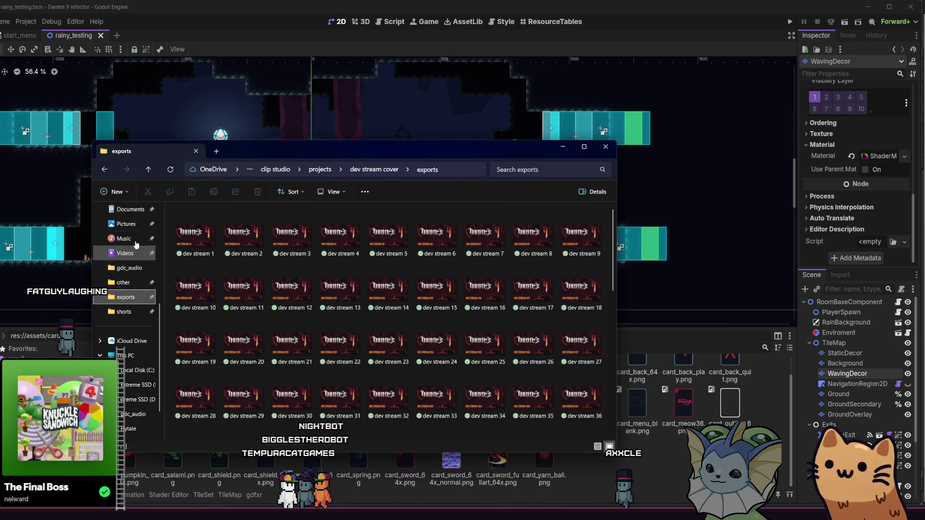
pyautogui.press('Down')
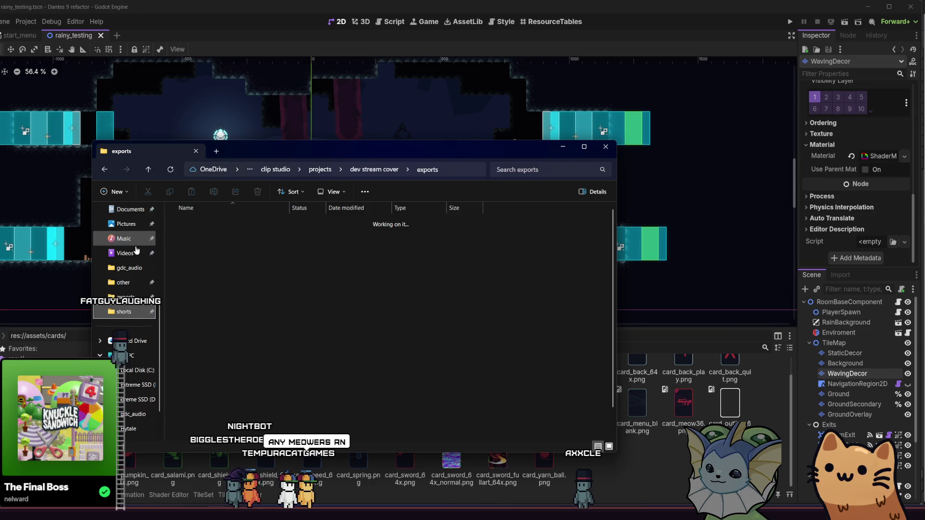
pyautogui.click(137, 253)
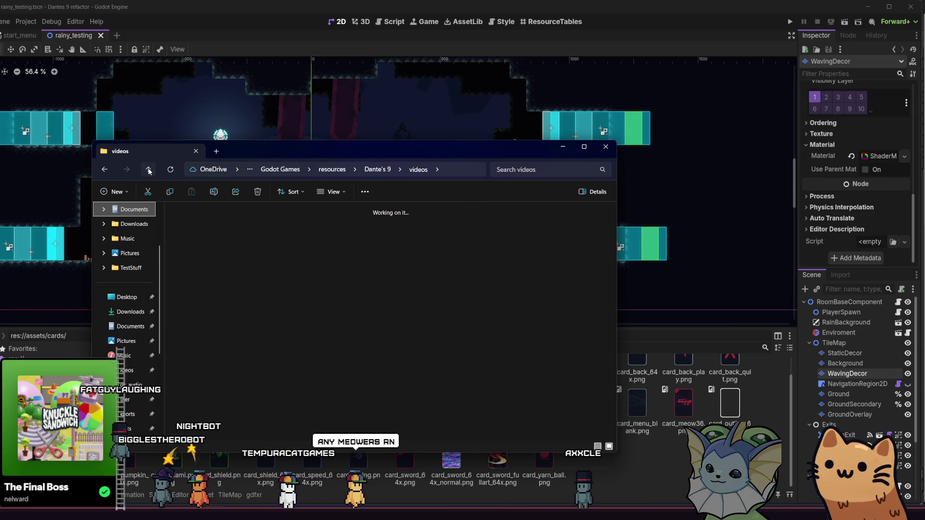
pyautogui.click(148, 170)
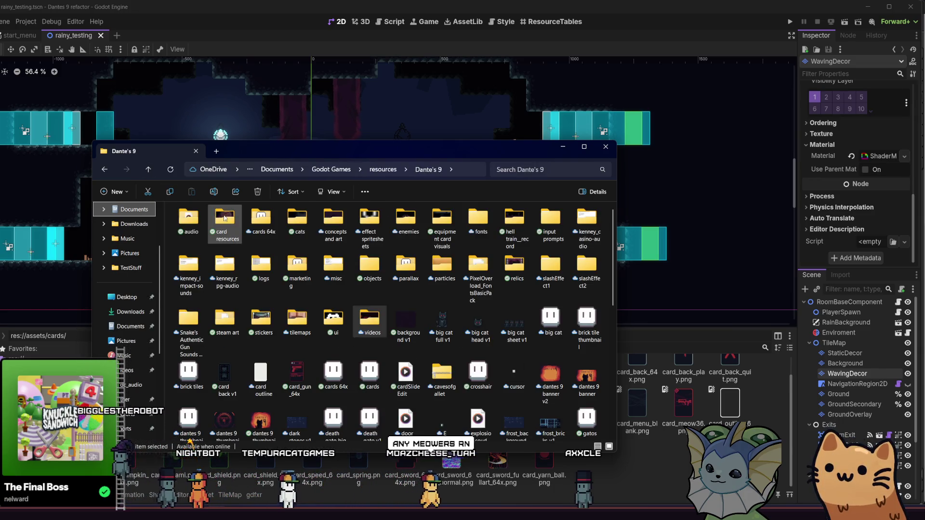
pyautogui.doubleClick(262, 223)
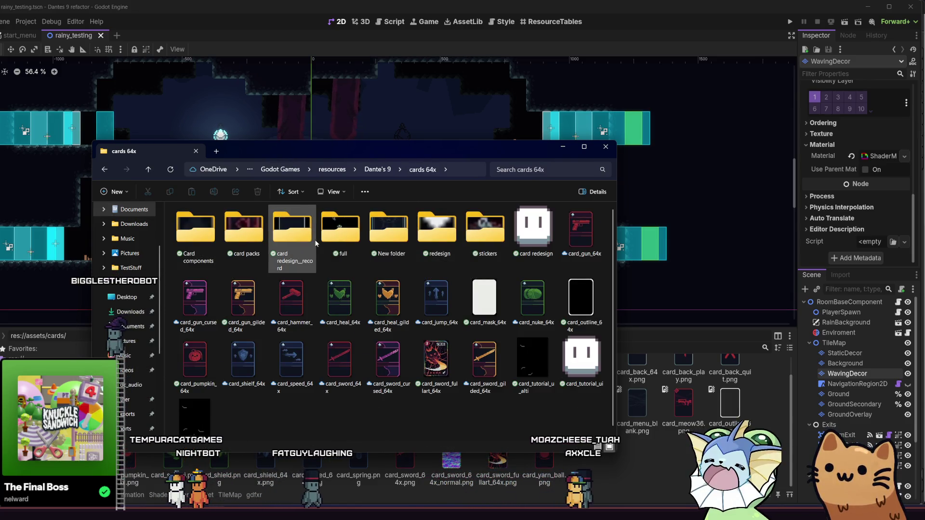
pyautogui.doubleClick(340, 230)
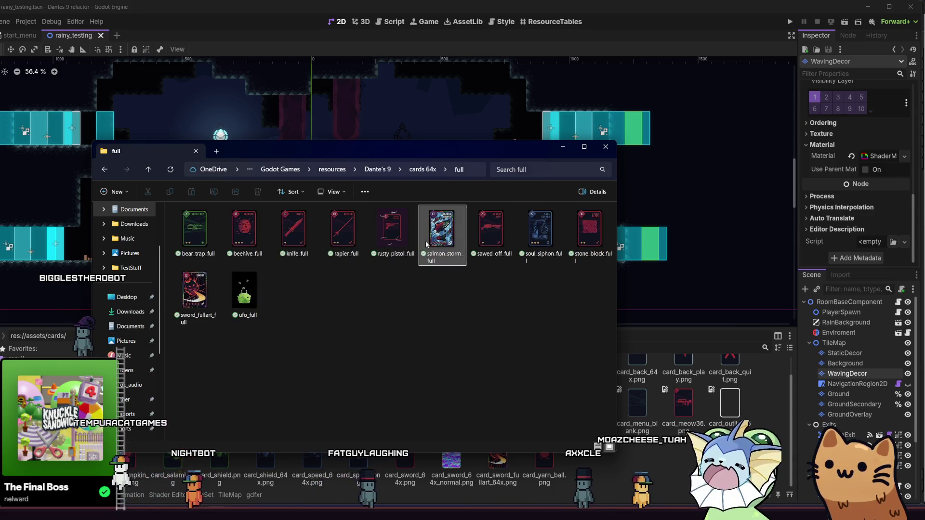
pyautogui.click(429, 264)
pyautogui.click(446, 286)
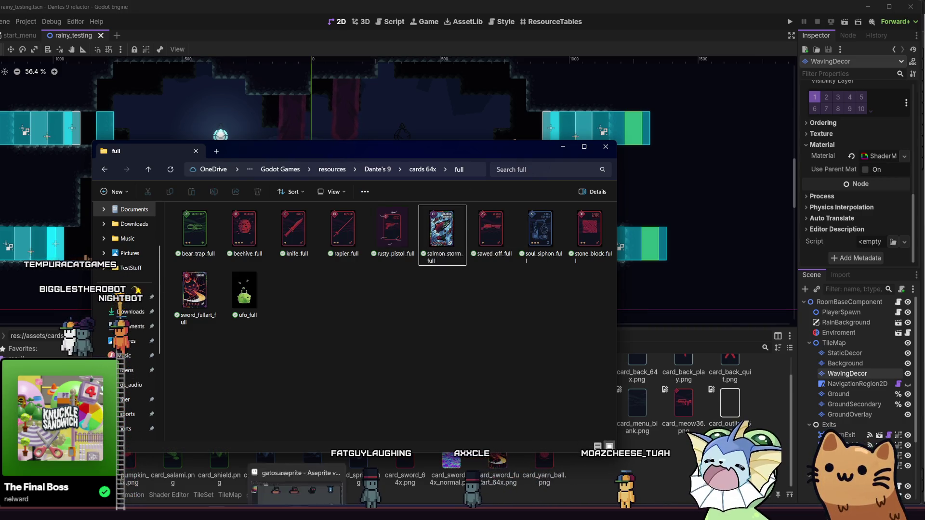
pyautogui.click(304, 502)
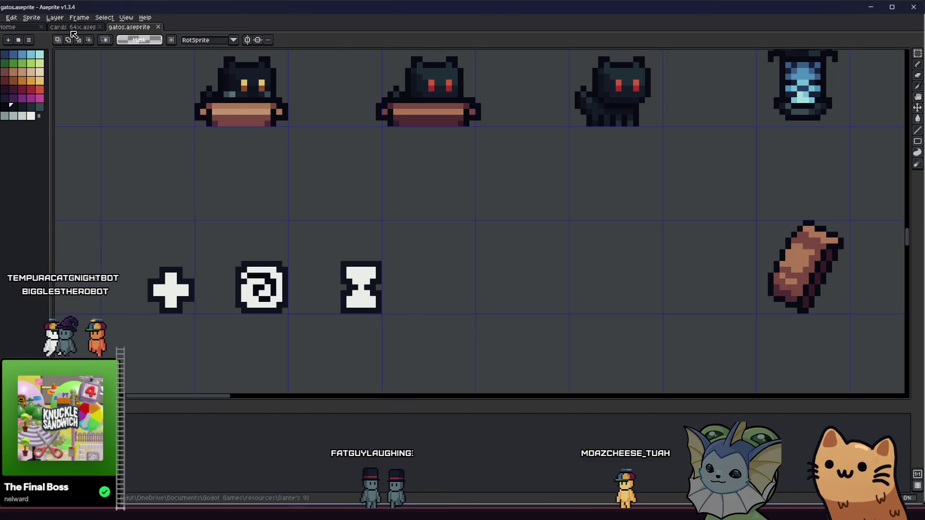
# Re-export the UFO card art as ufo_full.png with visible layers, overwriting the old file.
pyautogui.click(72, 26)
pyautogui.hotkey('alt', 'f')
pyautogui.moveTo(14, 90)
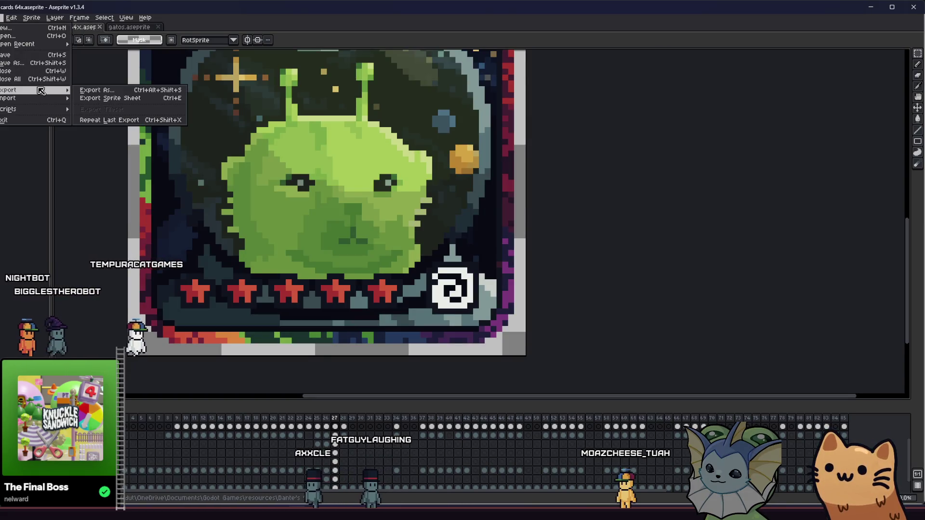
pyautogui.click(97, 90)
pyautogui.click(320, 222)
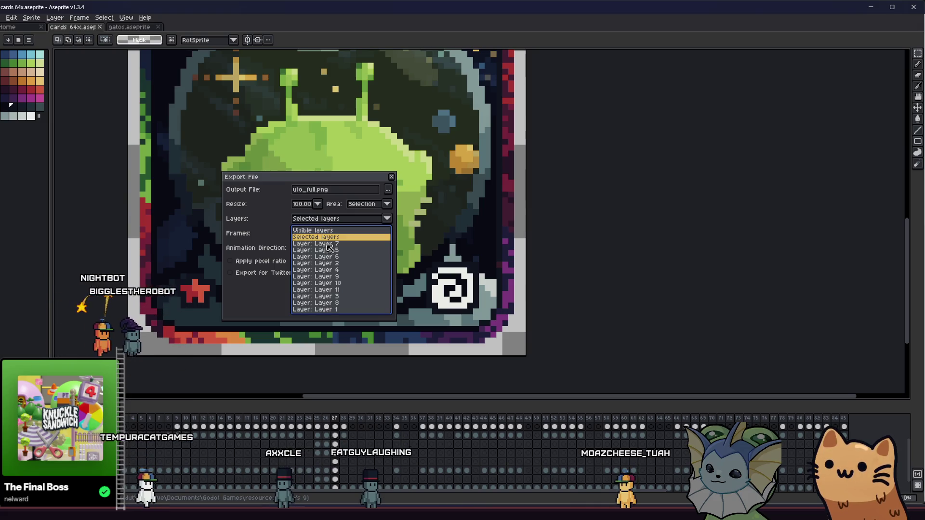
pyautogui.click(314, 228)
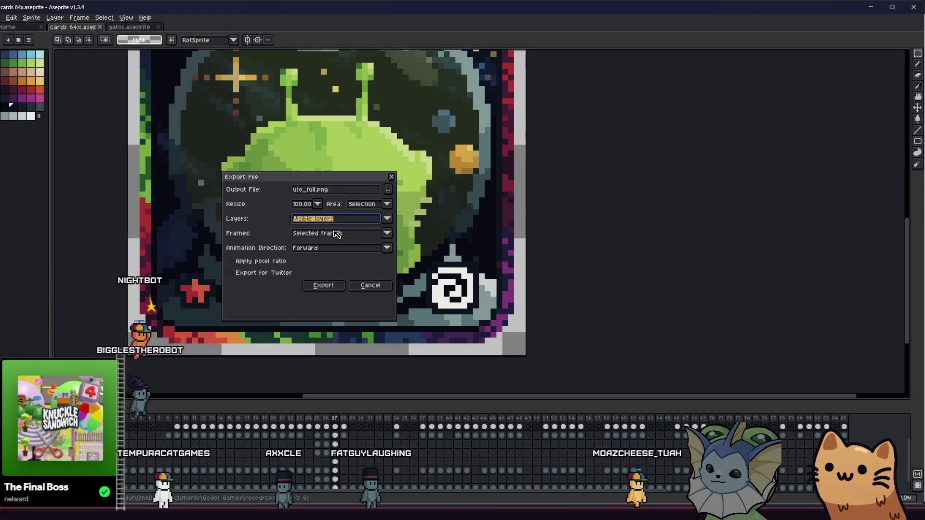
pyautogui.click(323, 285)
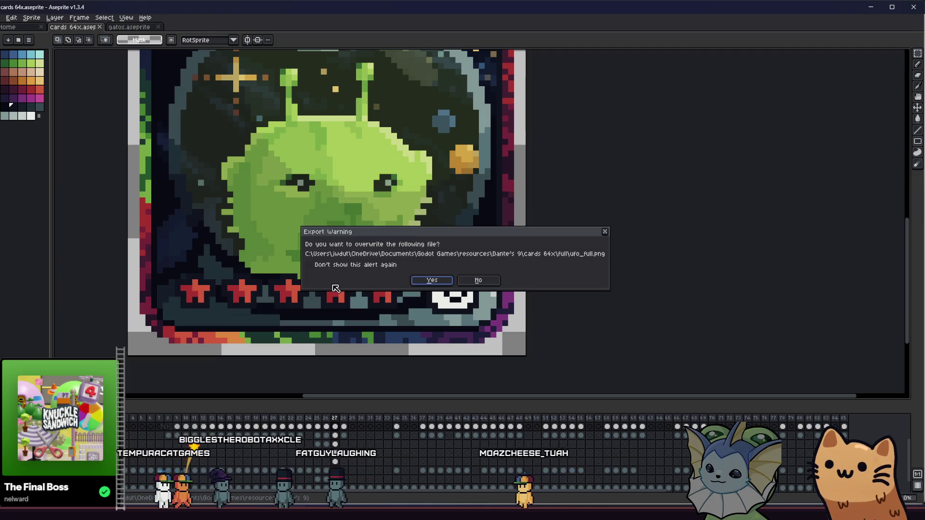
pyautogui.click(424, 279)
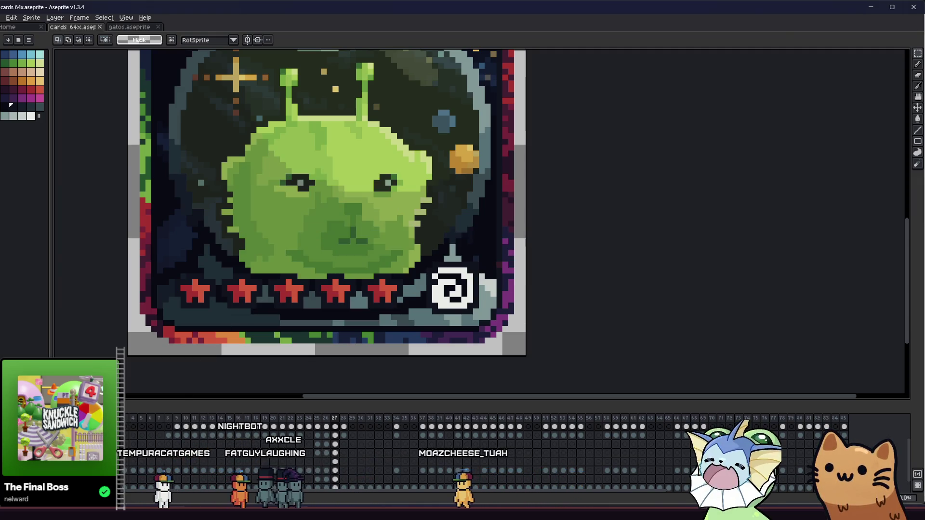
# Copy ufo_full.png into the Godot project's res://assets/cards/ folder.
pyautogui.hotkey('alt', 'Tab')
pyautogui.hotkey('alt', 'Tab')
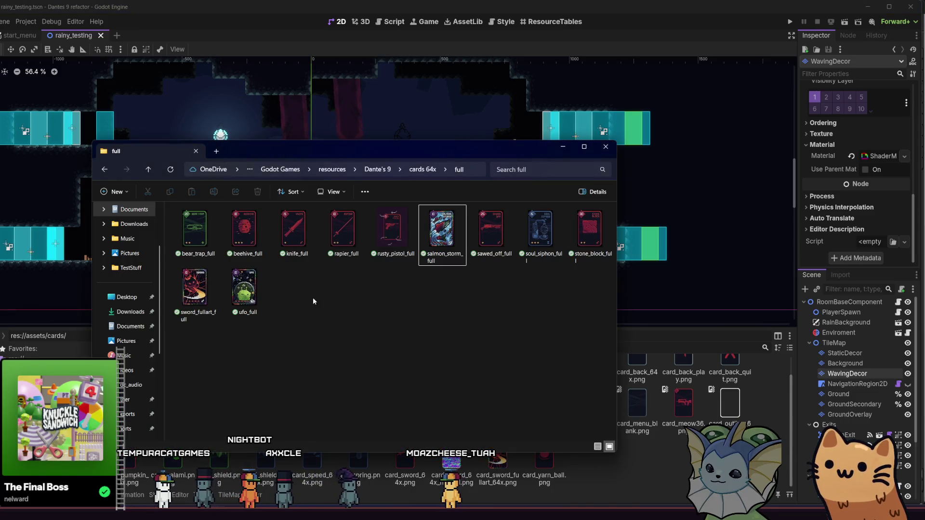
pyautogui.click(244, 303)
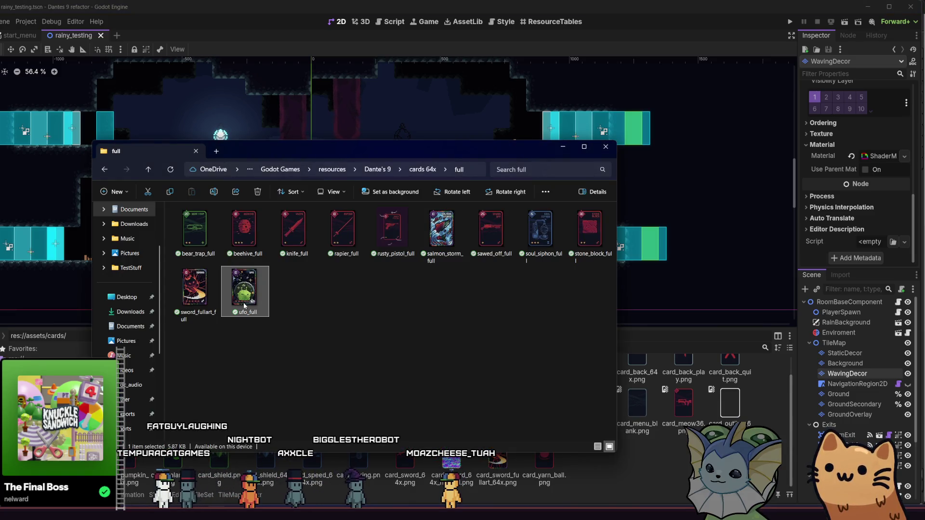
pyautogui.moveTo(418, 392)
pyautogui.mouseDown()
pyautogui.moveTo(671, 459)
pyautogui.moveTo(651, 455)
pyautogui.mouseUp()
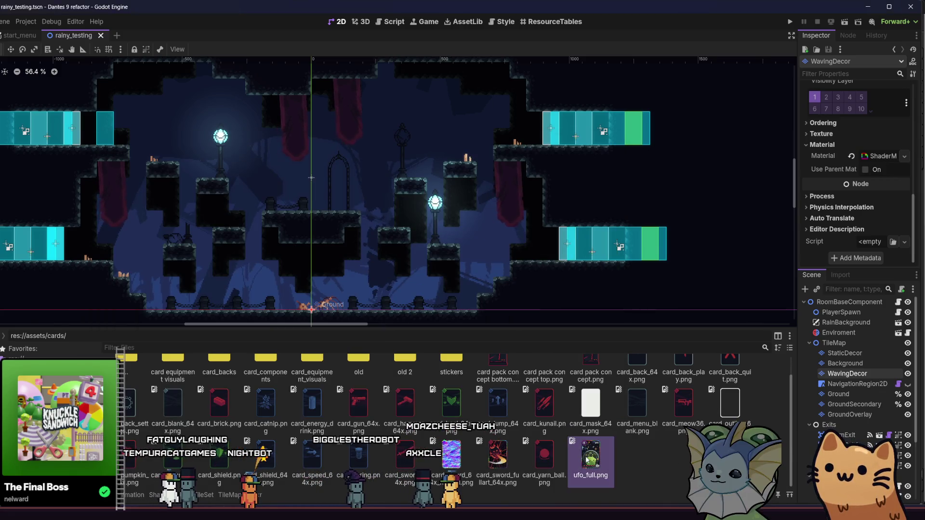
# Quick Open 'test', which opens testing_area by mistake, then close that tab.
pyautogui.moveTo(273, 151); pyautogui.dragTo(283, 161)
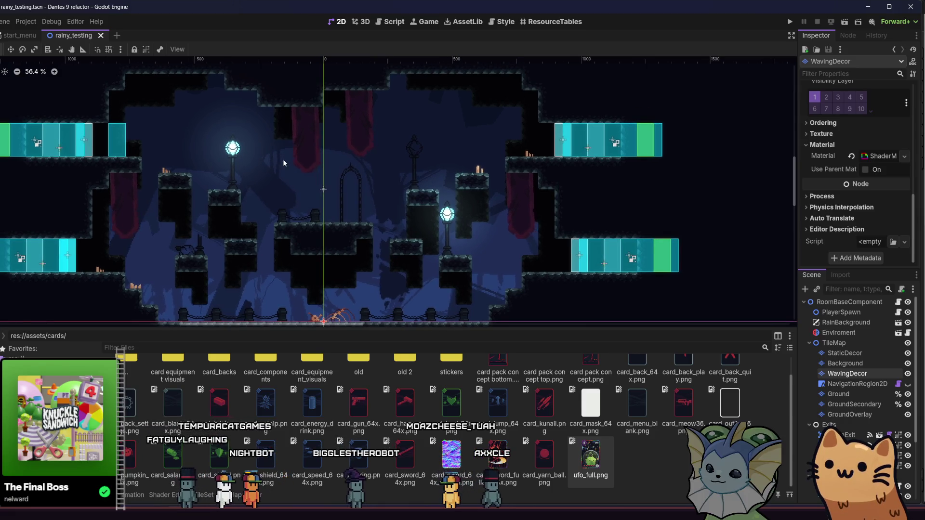
pyautogui.hotkey('alt', 'shift', 'o')
pyautogui.write('test')
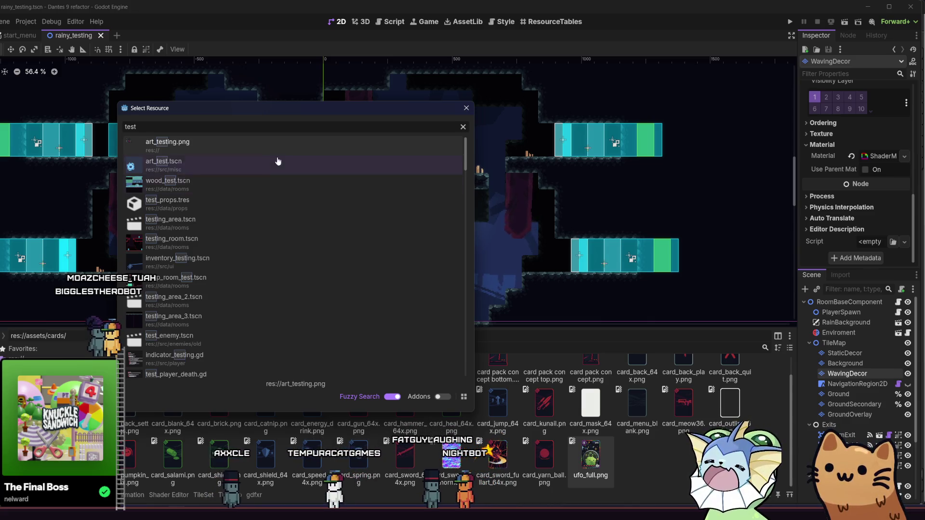
pyautogui.doubleClick(285, 223)
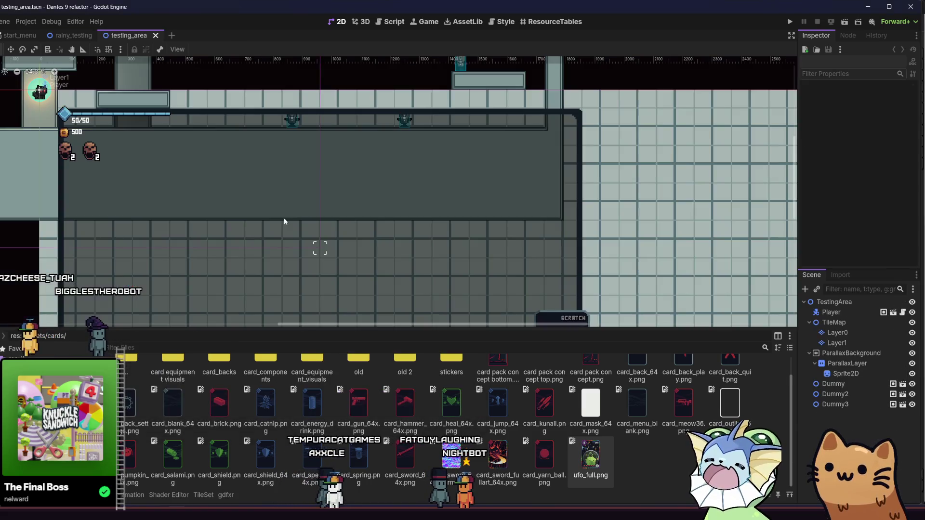
pyautogui.click(155, 36)
# Find art_test in the Quick Open search and open the art_test.tscn scene.
pyautogui.hotkey('shift', 'alt', 'o')
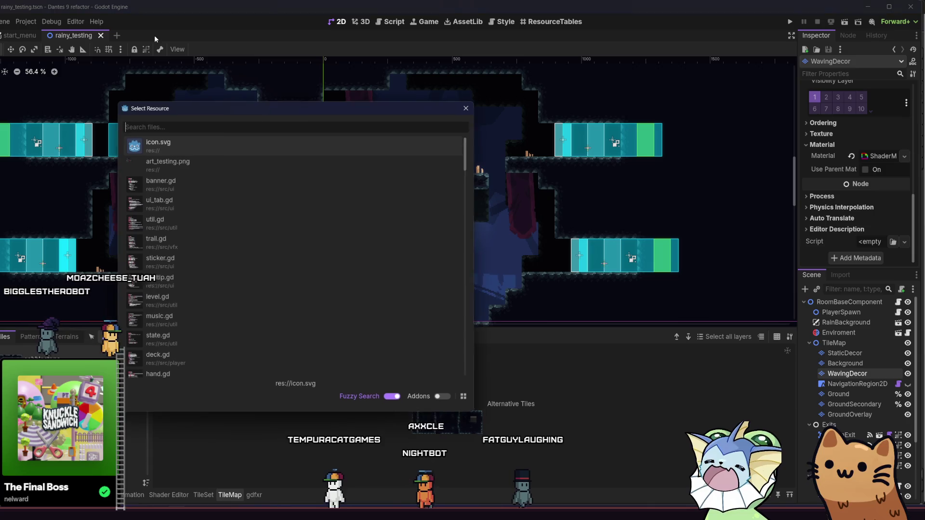
pyautogui.write('art_test')
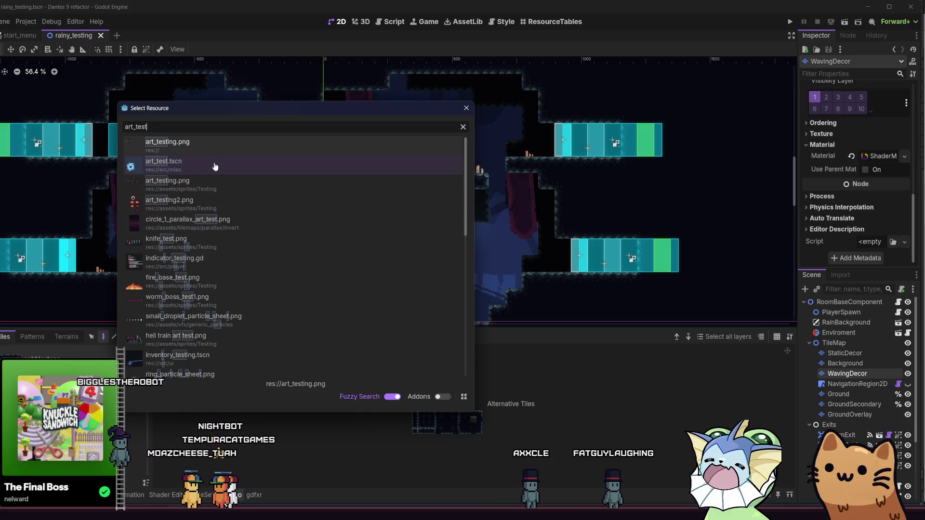
pyautogui.scroll(-3, 225, 186)
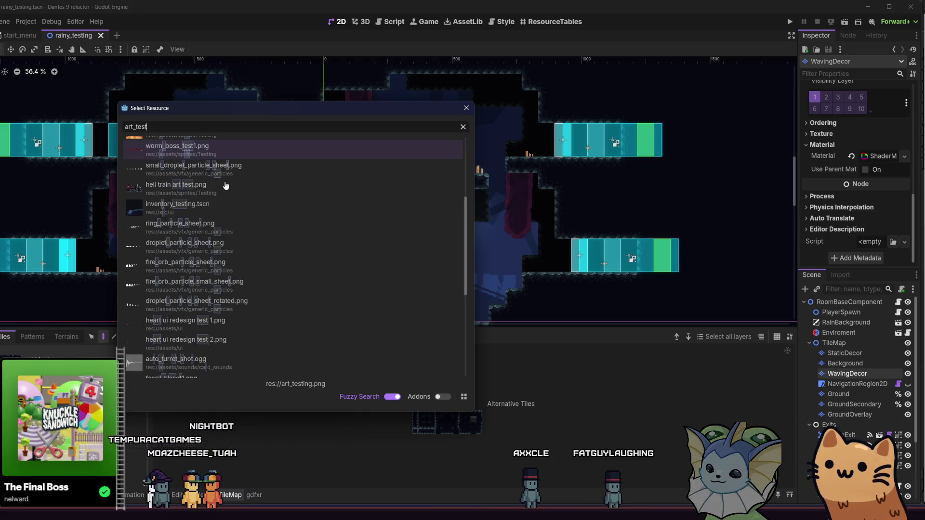
pyautogui.scroll(3, 225, 185)
pyautogui.press('BackSpace')
pyautogui.press('BackSpace')
pyautogui.press('BackSpace')
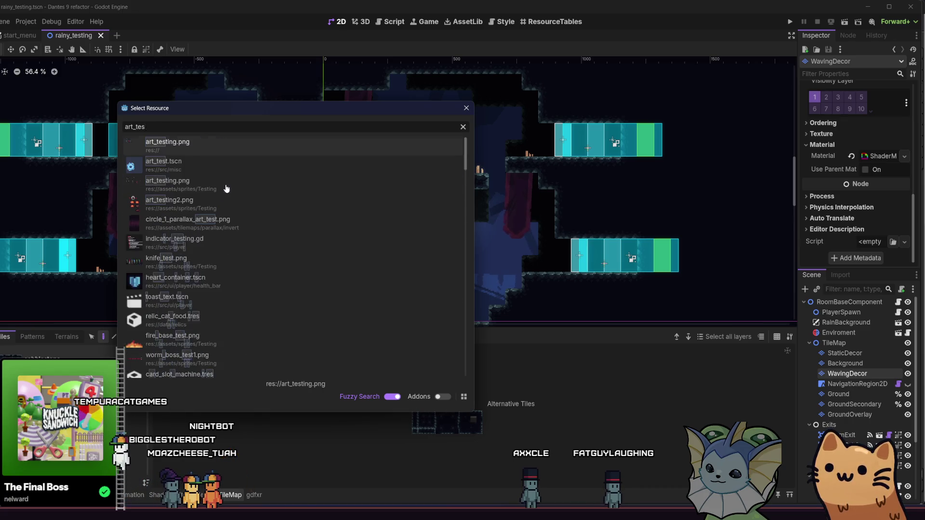
pyautogui.click(211, 166)
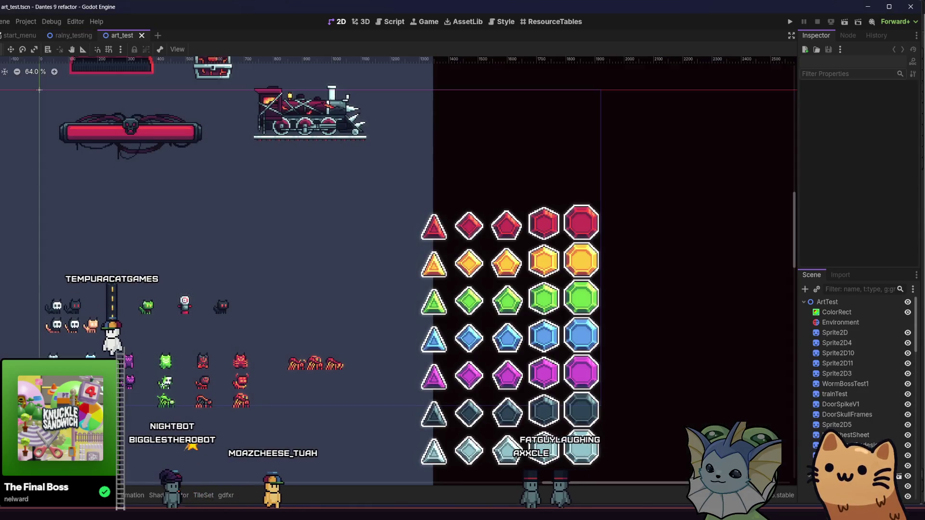
# Delete the Environment node, then undo to restore it and reselect it.
pyautogui.hotkey('alt', 'f')
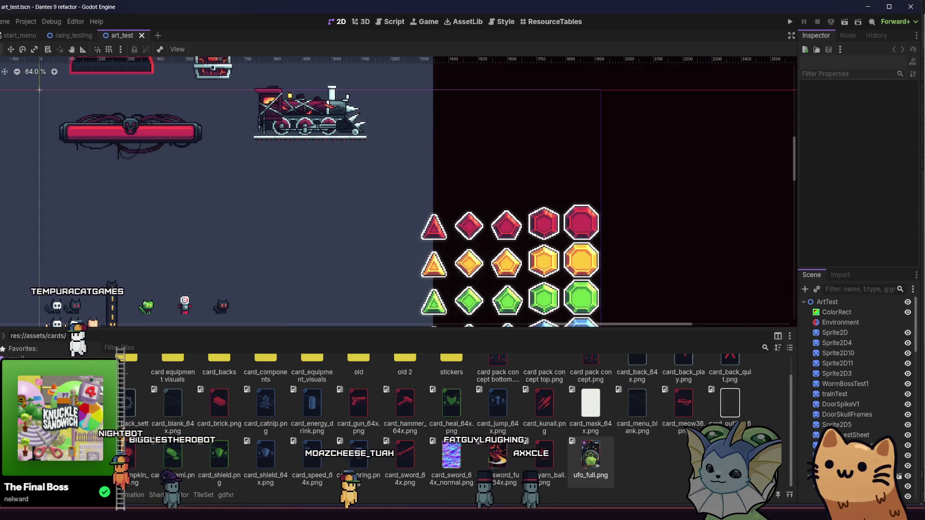
pyautogui.scroll(-1, 167, 251)
pyautogui.moveTo(168, 251); pyautogui.dragTo(299, 239)
pyautogui.moveTo(210, 227)
pyautogui.mouseDown()
pyautogui.moveTo(255, 220)
pyautogui.moveTo(294, 292)
pyautogui.moveTo(392, 302)
pyautogui.mouseUp()
pyautogui.click(860, 322)
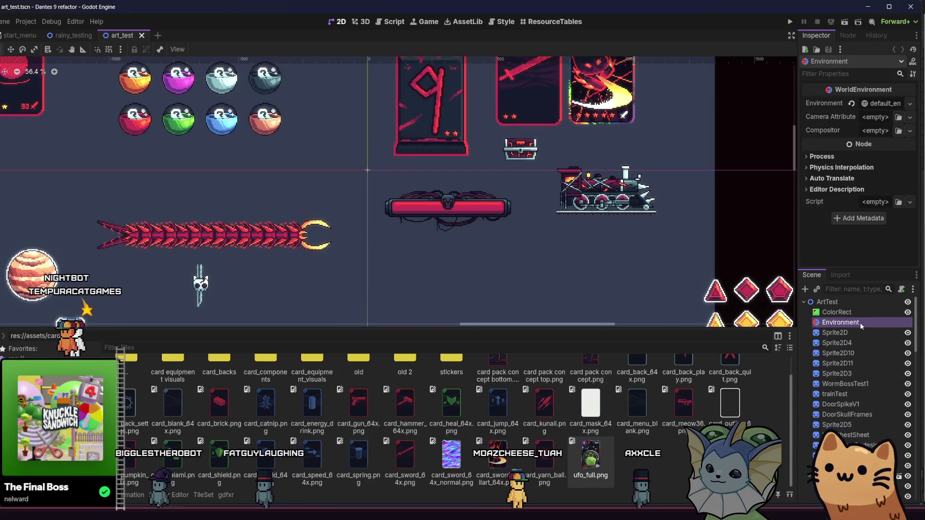
pyautogui.press('Delete')
pyautogui.click(277, 273)
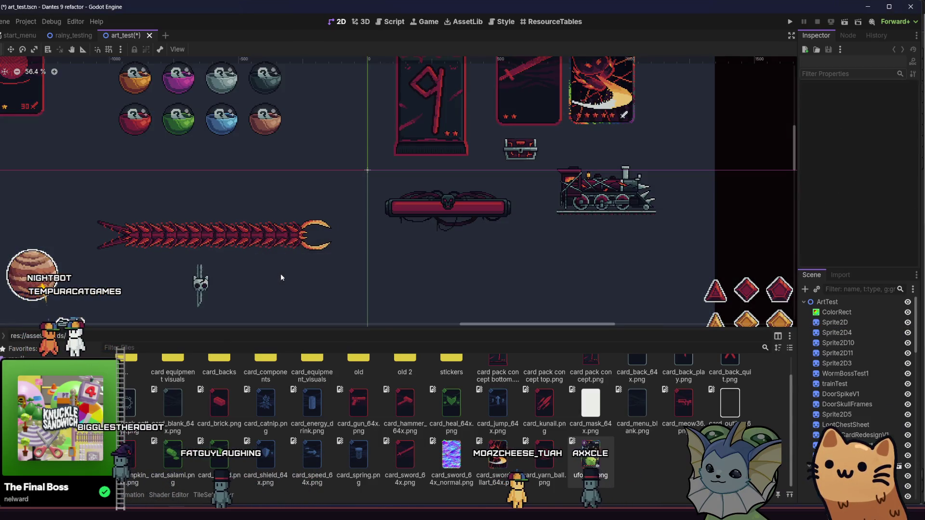
pyautogui.hotkey('ctrl', 'z')
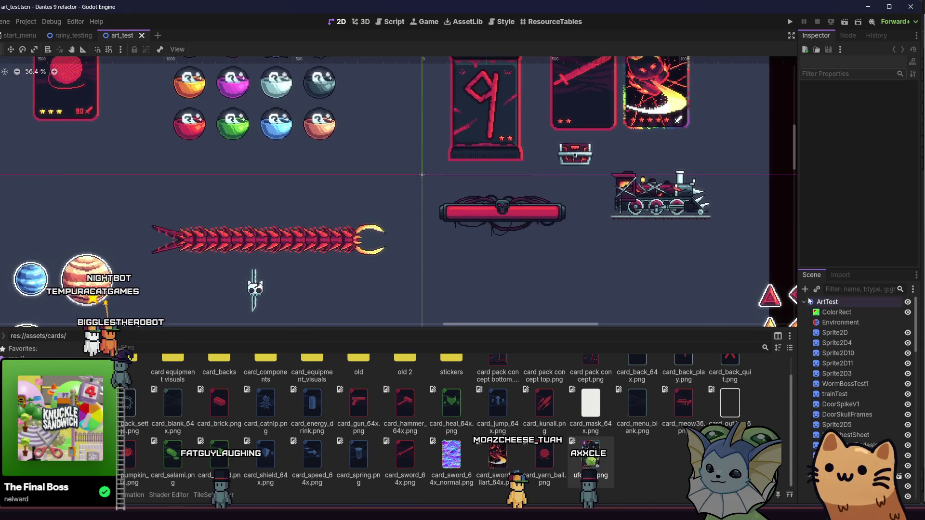
pyautogui.click(837, 326)
# Add ufo_full.png as a sprite, scale it to 4, and move it left among the cards.
pyautogui.scroll(-3, 591, 185)
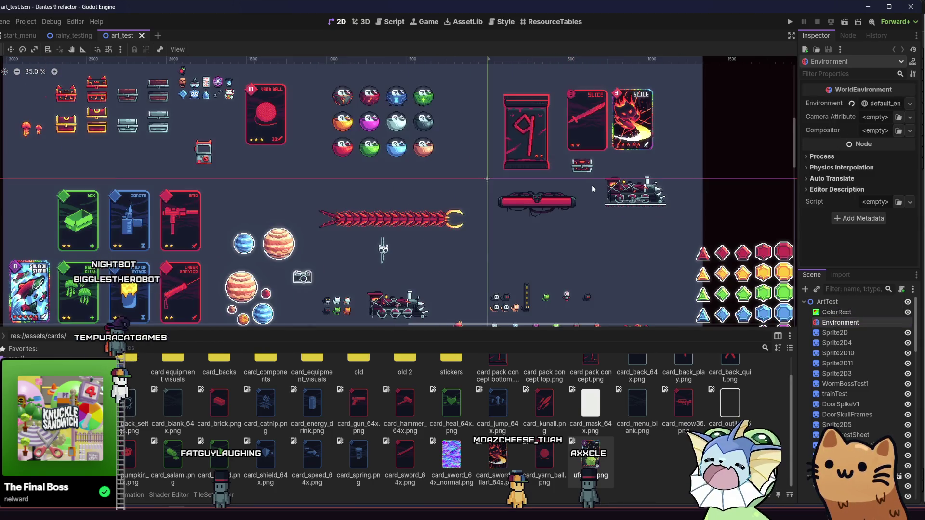
pyautogui.moveTo(244, 265)
pyautogui.mouseDown()
pyautogui.moveTo(274, 221)
pyautogui.moveTo(295, 209)
pyautogui.mouseUp()
pyautogui.moveTo(573, 457)
pyautogui.mouseDown()
pyautogui.moveTo(337, 313)
pyautogui.moveTo(219, 269)
pyautogui.mouseUp()
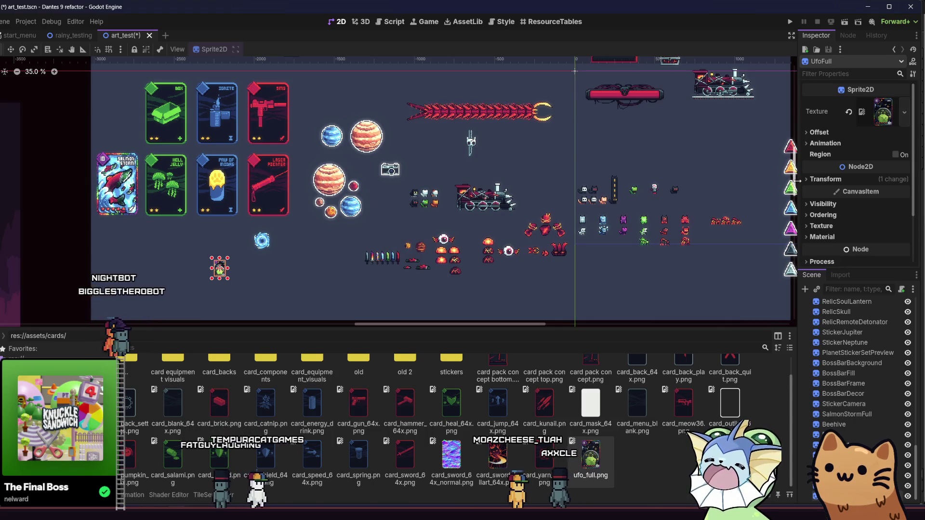
pyautogui.click(826, 179)
pyautogui.write('4')
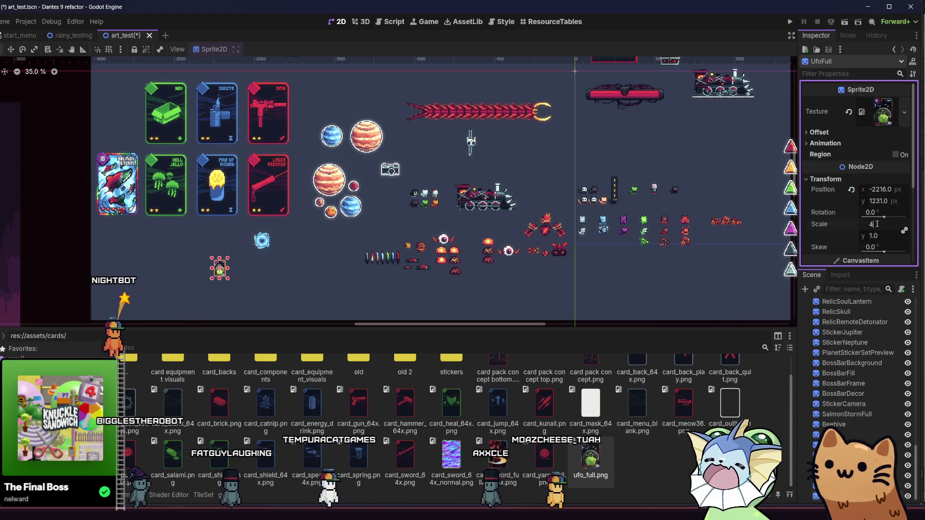
pyautogui.moveTo(878, 226); pyautogui.dragTo(906, 225)
pyautogui.click(183, 277)
pyautogui.scroll(1, 184, 278)
pyautogui.scroll(2, 183, 278)
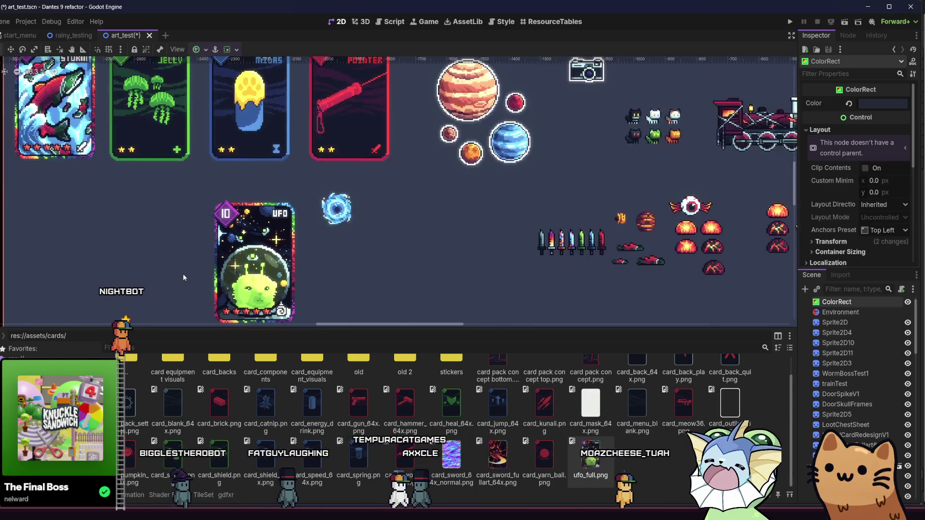
pyautogui.click(219, 267)
pyautogui.moveTo(220, 267)
pyautogui.mouseDown()
pyautogui.moveTo(154, 262)
pyautogui.moveTo(195, 204)
pyautogui.moveTo(224, 201)
pyautogui.mouseUp()
pyautogui.click(158, 240)
# Zoom in on the UFO card and save the art_test scene with Ctrl+S.
pyautogui.scroll(1, 194, 205)
pyautogui.scroll(1, 212, 196)
pyautogui.scroll(1, 224, 209)
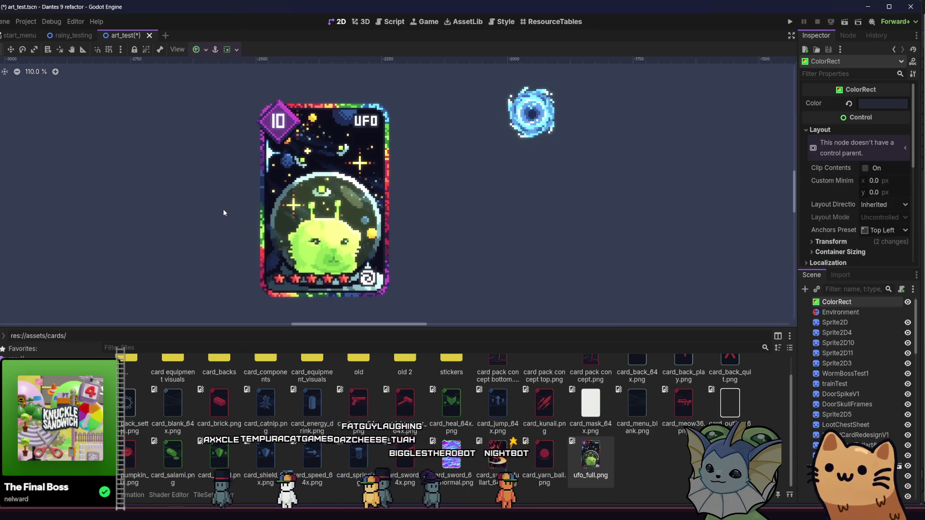
pyautogui.moveTo(223, 212); pyautogui.dragTo(267, 210)
pyautogui.hotkey('ctrl', 's')
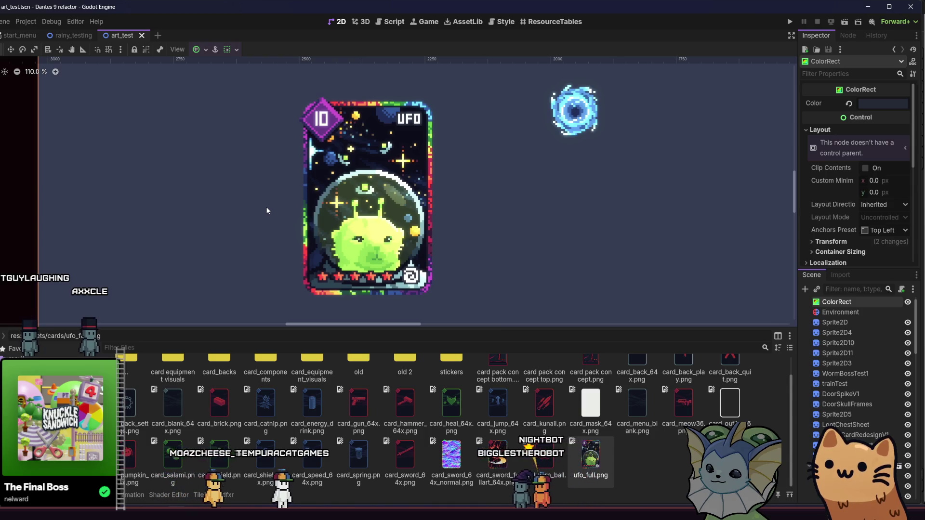
pyautogui.moveTo(217, 519)
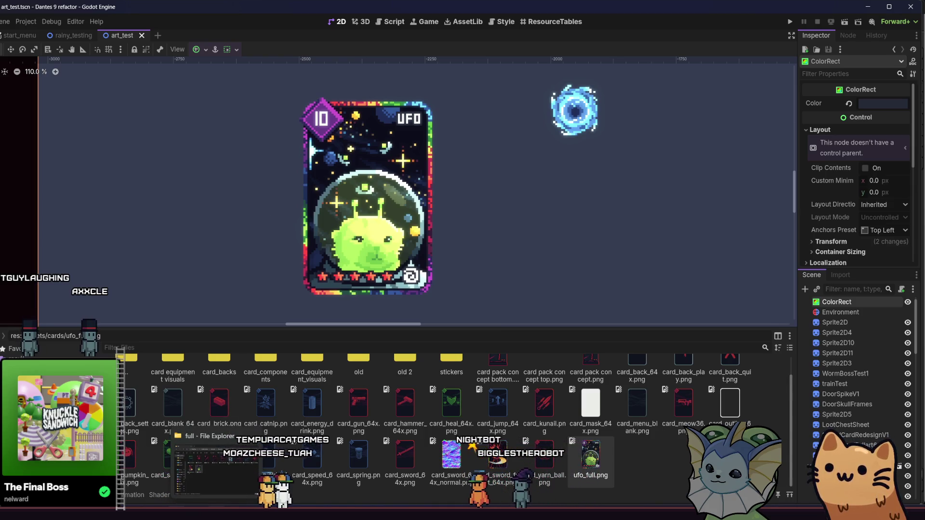
pyautogui.moveTo(270, 227); pyautogui.dragTo(272, 221)
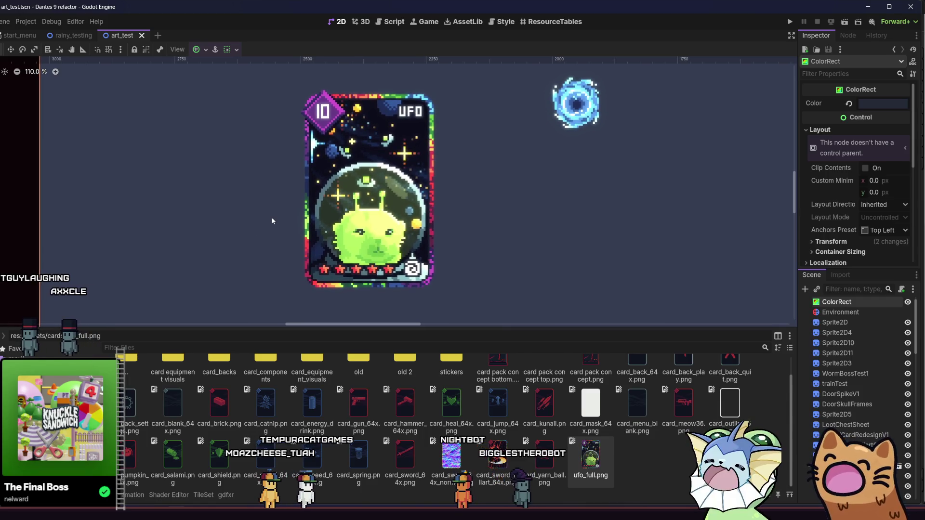
pyautogui.click(288, 504)
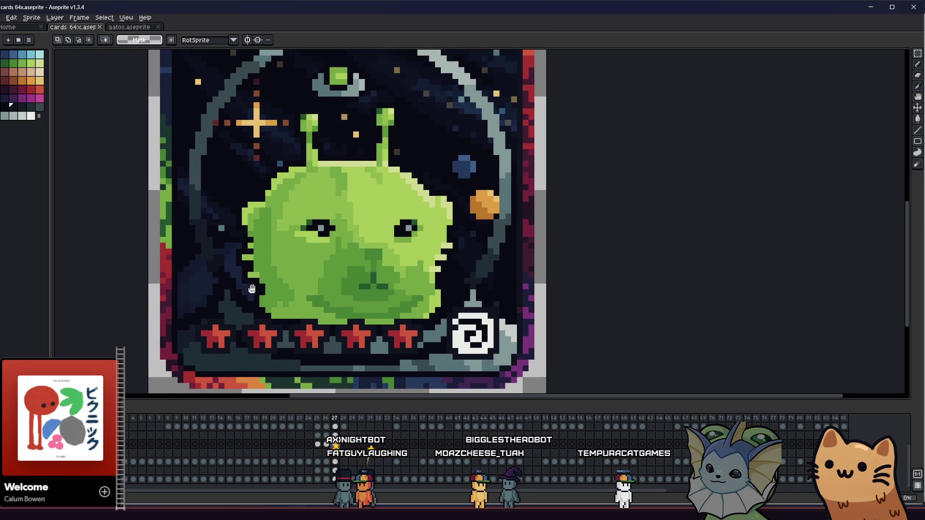
# Add a few dark pixels and a dark-green pixel to the alien's mouth.
pyautogui.press('g')
pyautogui.scroll(1, 313, 288)
pyautogui.moveTo(379, 302); pyautogui.dragTo(370, 305)
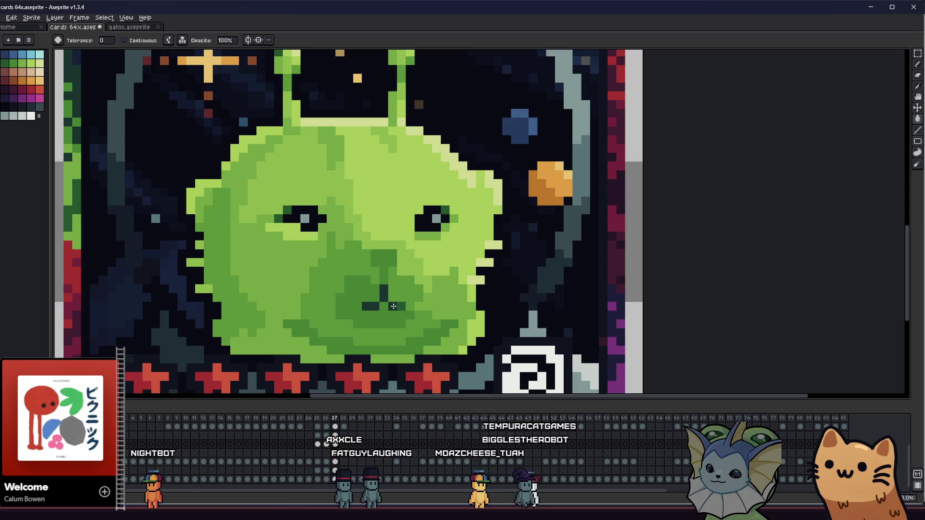
pyautogui.press('g')
pyautogui.click(401, 289)
pyautogui.click(397, 306)
pyautogui.press('b')
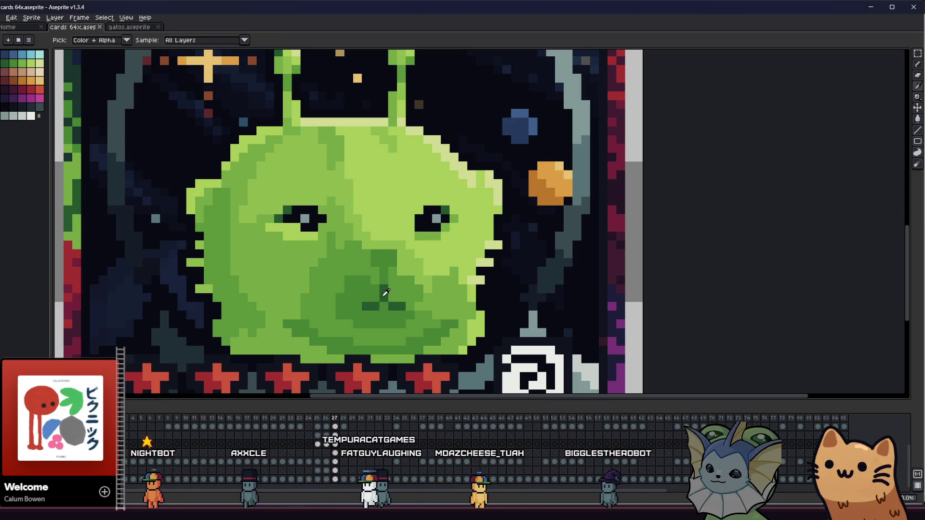
pyautogui.click(286, 270)
# Set the bucket to non-contiguous and trial darker muzzle greens, undoing each attempt.
pyautogui.press('g')
pyautogui.click(124, 41)
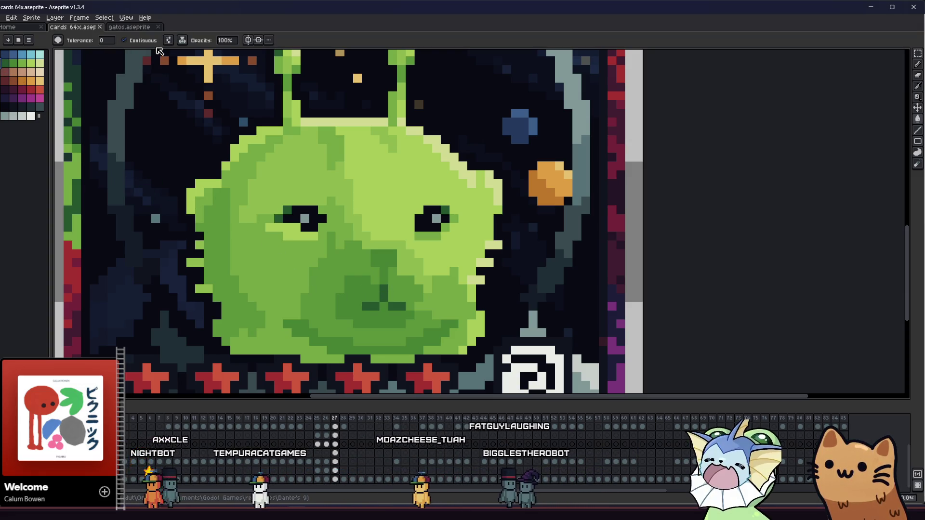
pyautogui.click(379, 301)
pyautogui.hotkey('ctrl', 'z')
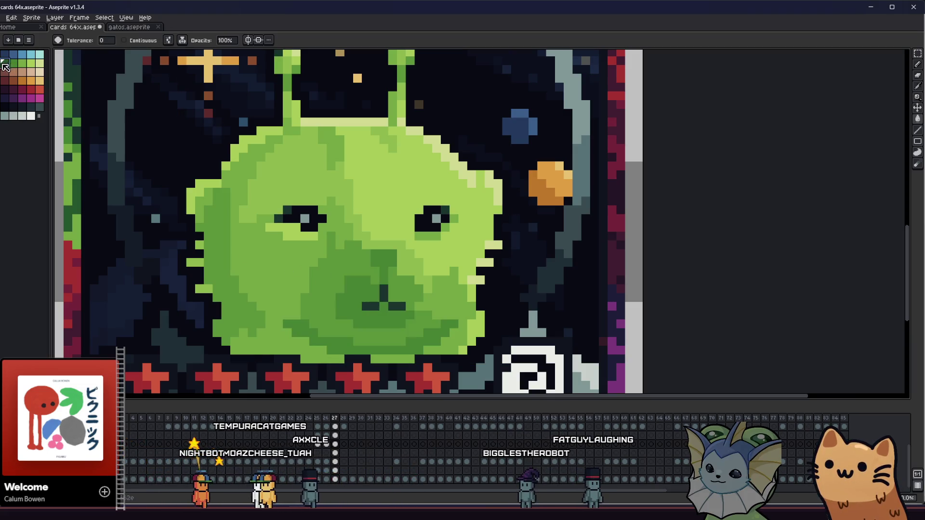
pyautogui.click(347, 310)
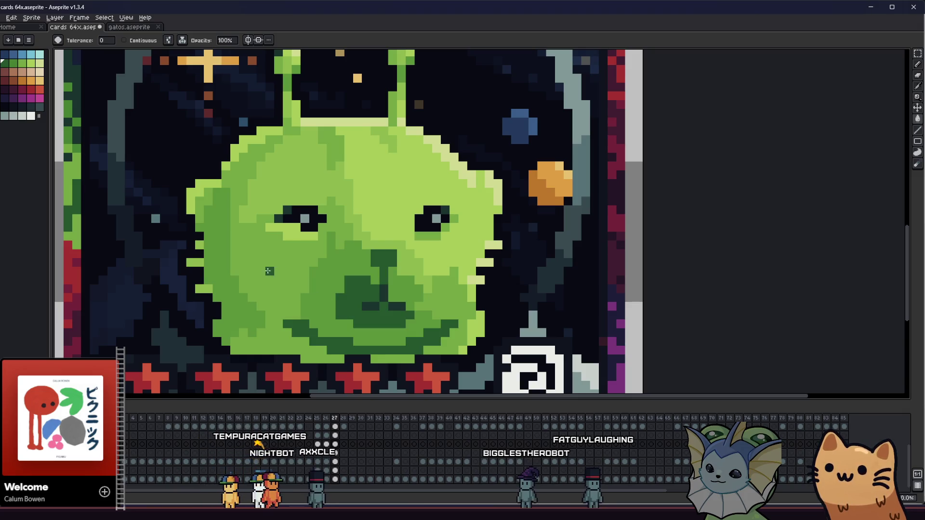
pyautogui.hotkey('ctrl', 'z')
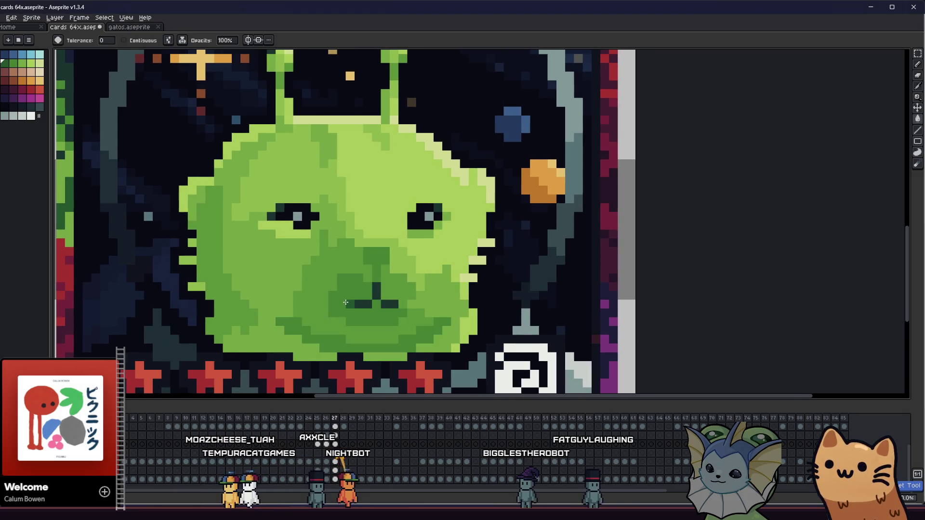
pyautogui.click(345, 300)
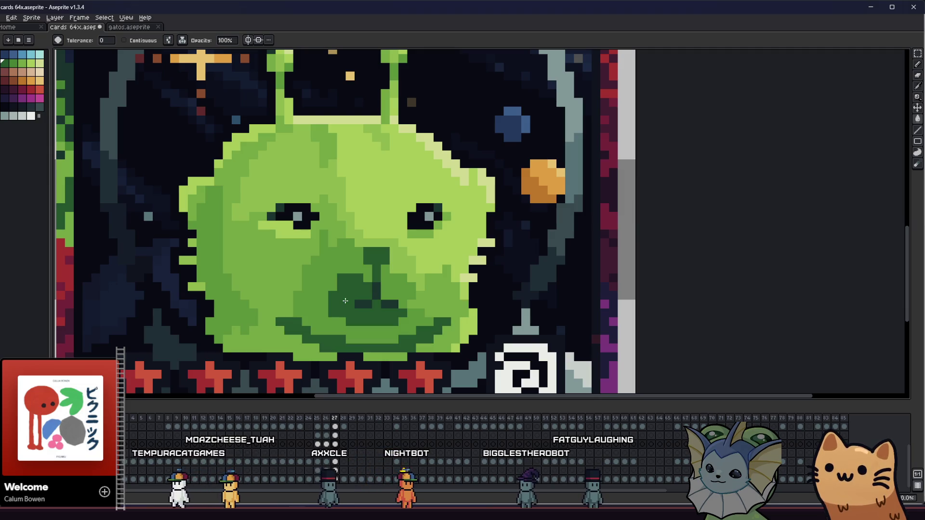
pyautogui.hotkey('ctrl', 'z')
# Switch back to the pencil with a 2-pixel brush.
pyautogui.moveTo(292, 270); pyautogui.dragTo(299, 273)
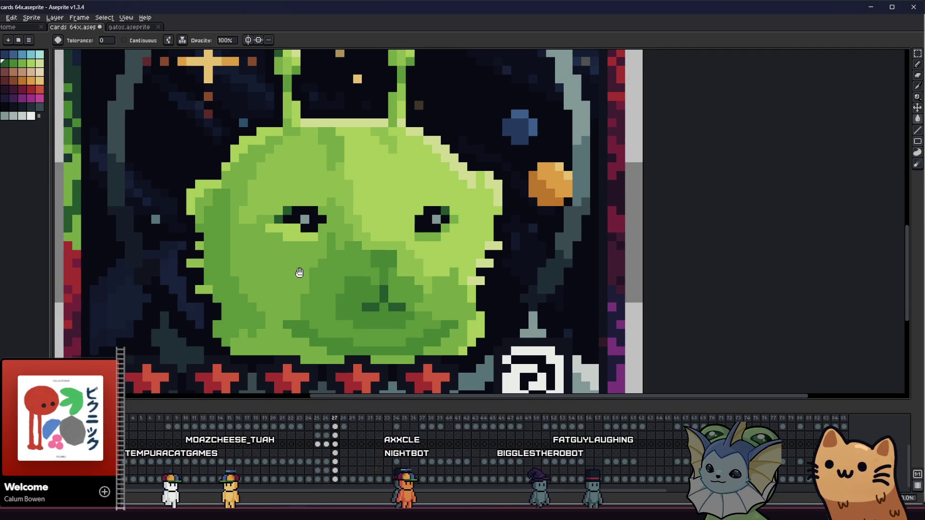
pyautogui.scroll(-3, 304, 269)
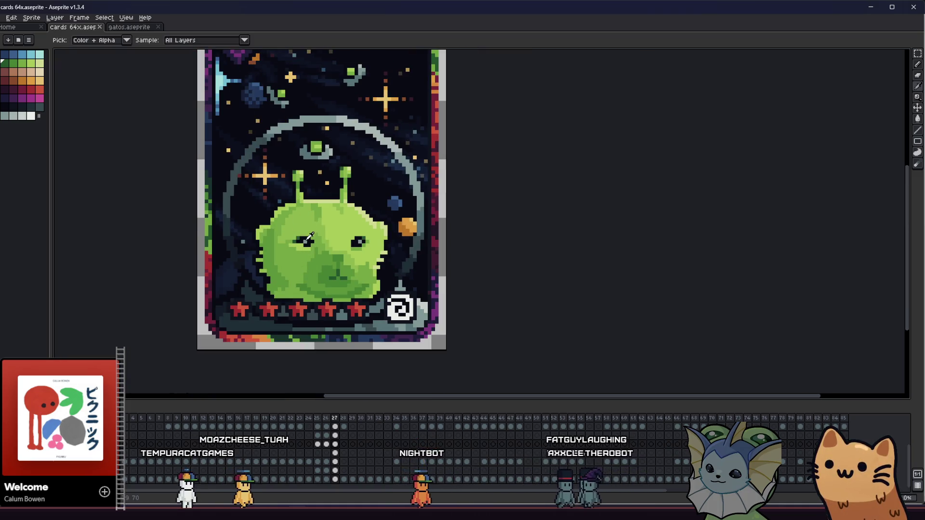
pyautogui.scroll(1, 233, 242)
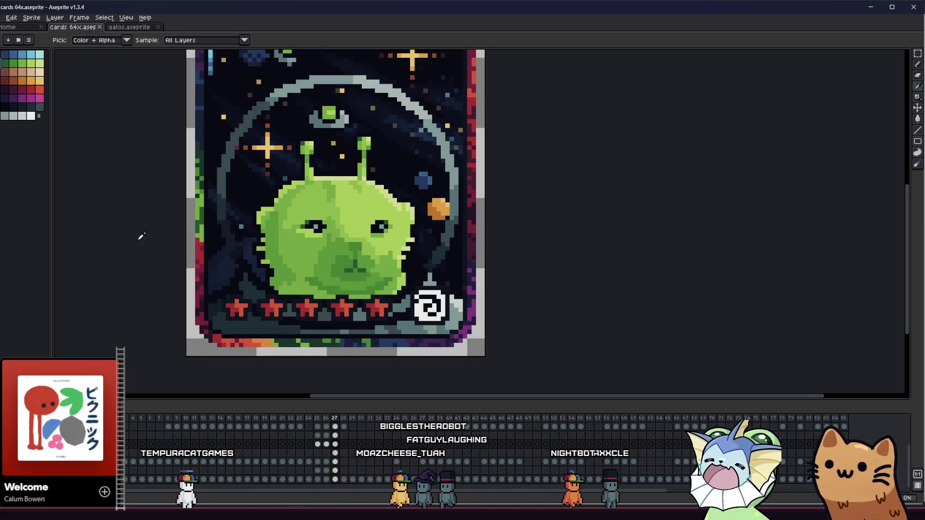
pyautogui.press('b')
pyautogui.scroll(1, 195, 268)
pyautogui.press('+')
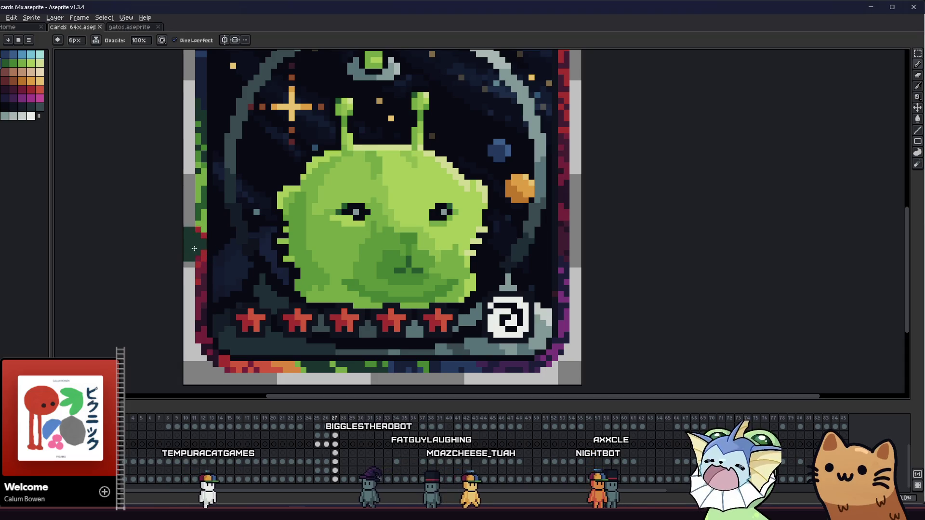
# Enlarge the brush to 5 pixels, sample light green, and paint a block at the card's bottom-left corner.
pyautogui.press('+')
pyautogui.press('+')
pyautogui.press('+')
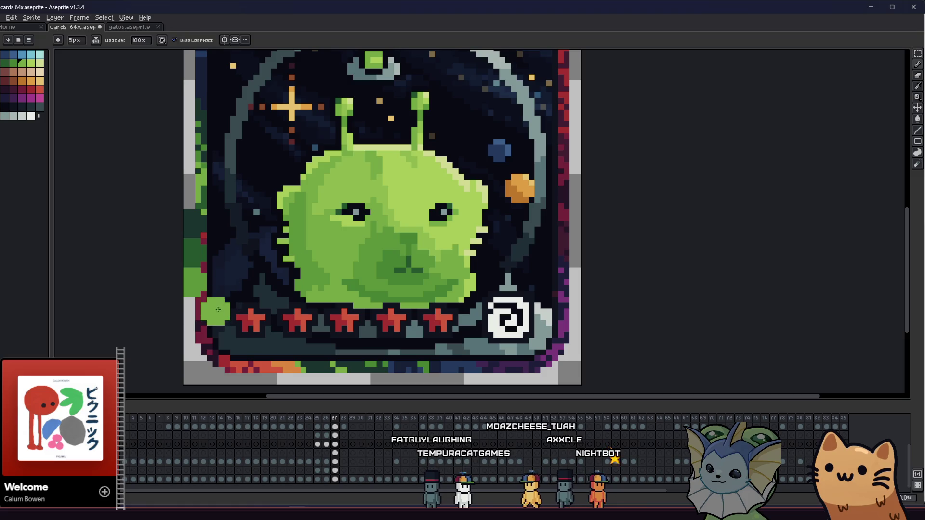
pyautogui.press('i')
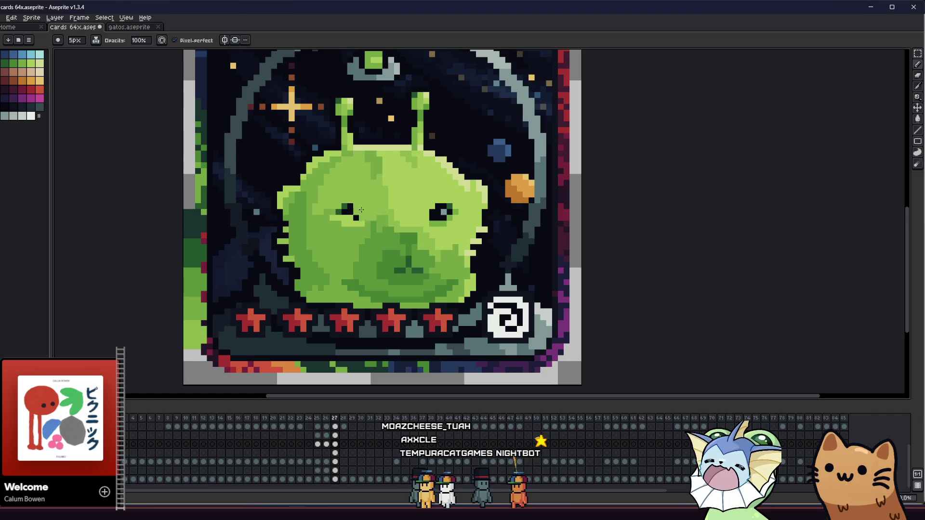
pyautogui.click(404, 187)
pyautogui.press('b')
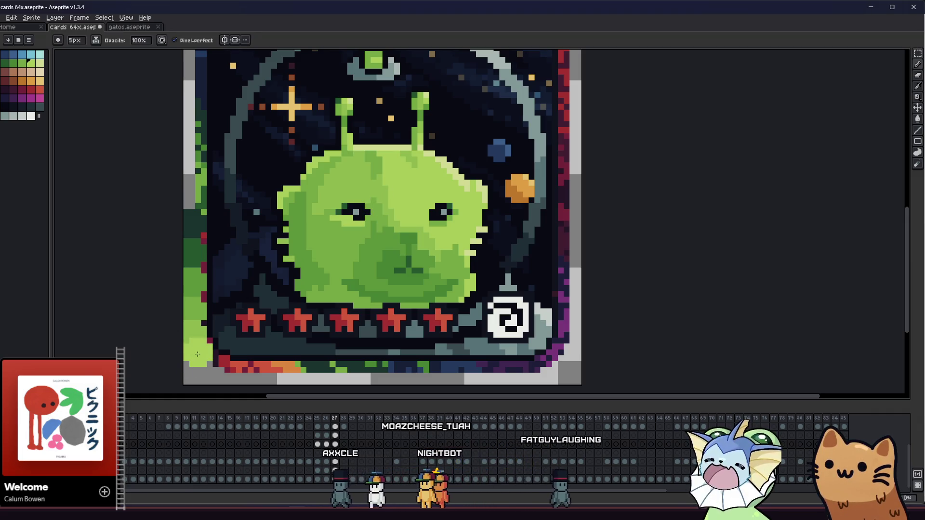
pyautogui.keyDown('alt'); pyautogui.click(199, 354); pyautogui.keyUp('alt')
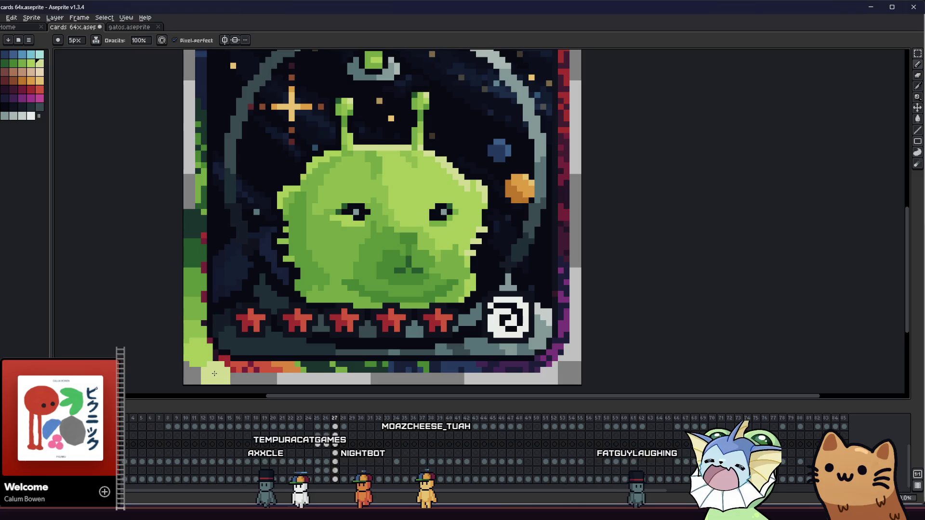
pyautogui.click(202, 373)
pyautogui.keyDown('alt'); pyautogui.click(199, 346); pyautogui.keyUp('alt')
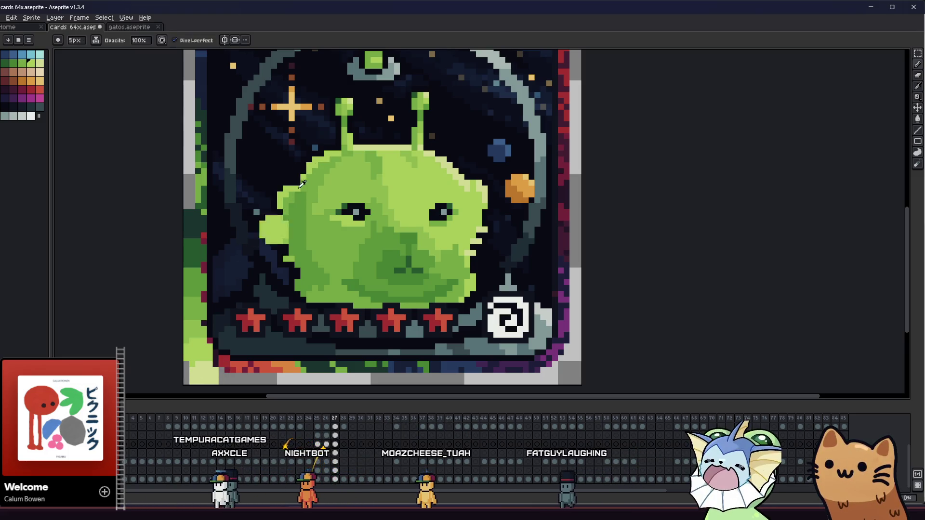
pyautogui.scroll(3, 407, 269)
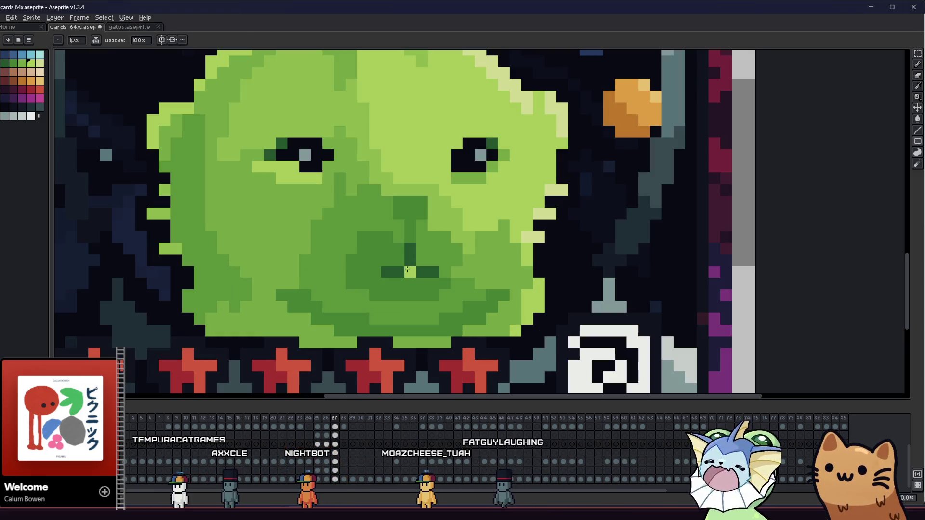
pyautogui.moveTo(114, 128); pyautogui.dragTo(161, 136)
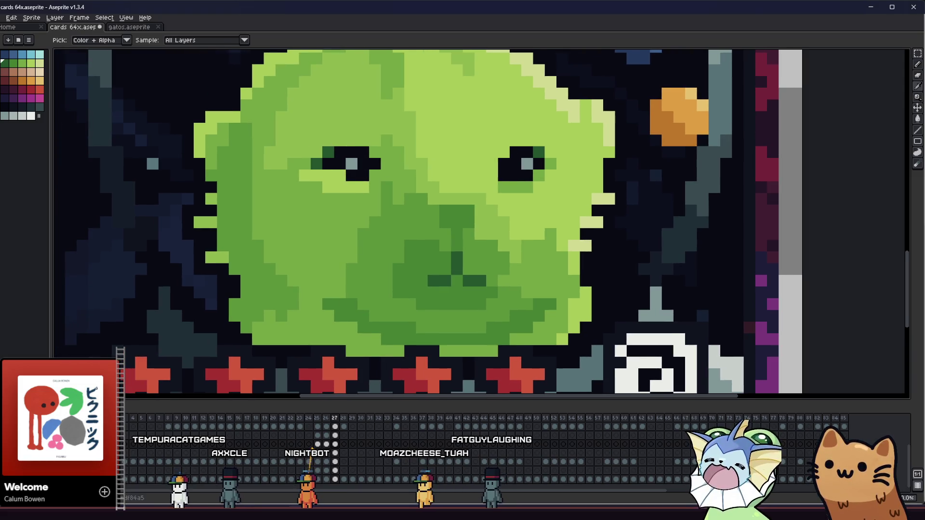
pyautogui.scroll(-3, 165, 150)
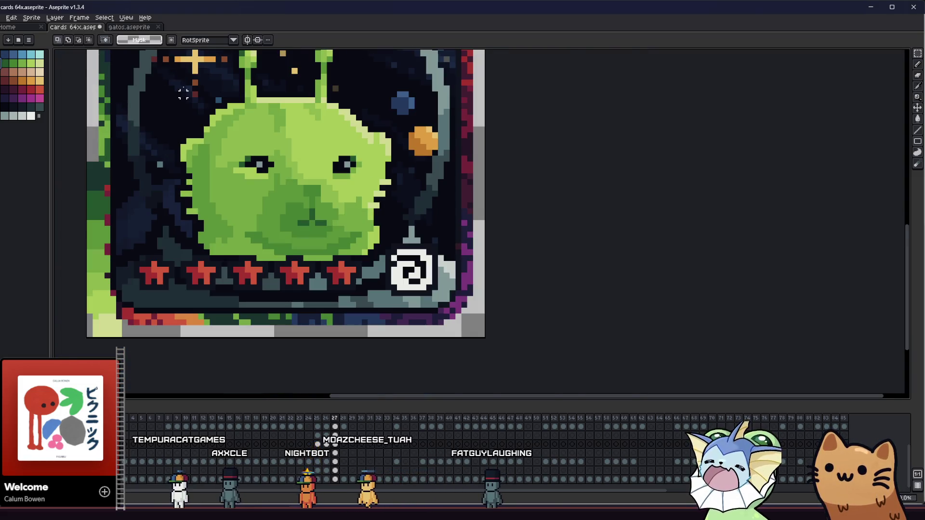
# Select the alien's head and fill its nose and mouth with darker green.
pyautogui.scroll(2, 204, 148)
pyautogui.scroll(-2, 208, 155)
pyautogui.moveTo(190, 72); pyautogui.dragTo(439, 333)
pyautogui.moveTo(262, 128); pyautogui.dragTo(438, 348)
pyautogui.press('g')
pyautogui.scroll(1, 287, 301)
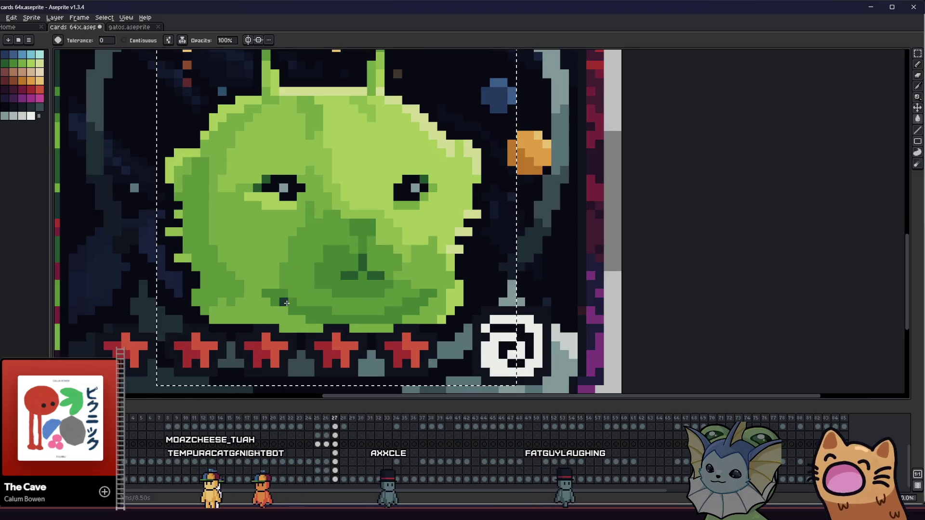
pyautogui.click(286, 302)
# Retry the nose fill, undoing it and refilling with a sampled face green.
pyautogui.moveTo(198, 269); pyautogui.dragTo(240, 279)
pyautogui.click(397, 287)
pyautogui.hotkey('ctrl', 'z')
pyautogui.click(397, 287)
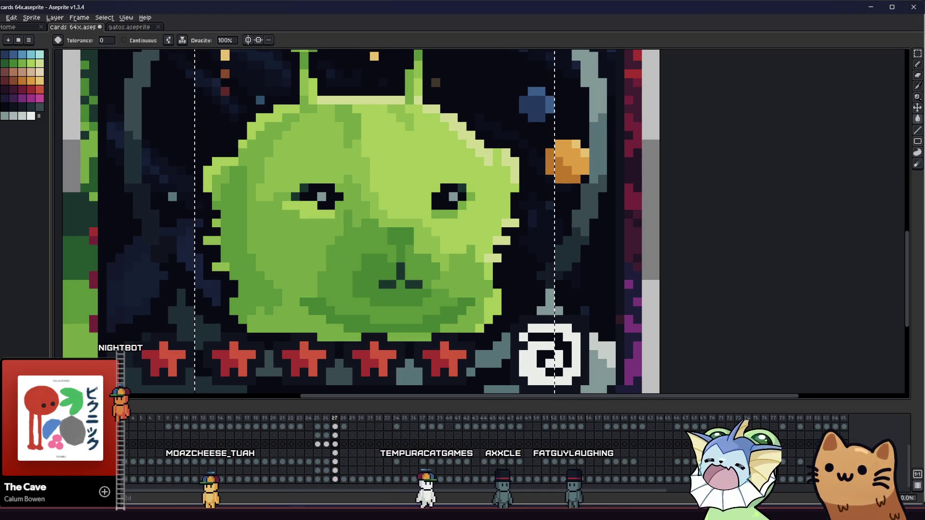
pyautogui.keyDown('alt'); pyautogui.click(369, 275); pyautogui.keyUp('alt')
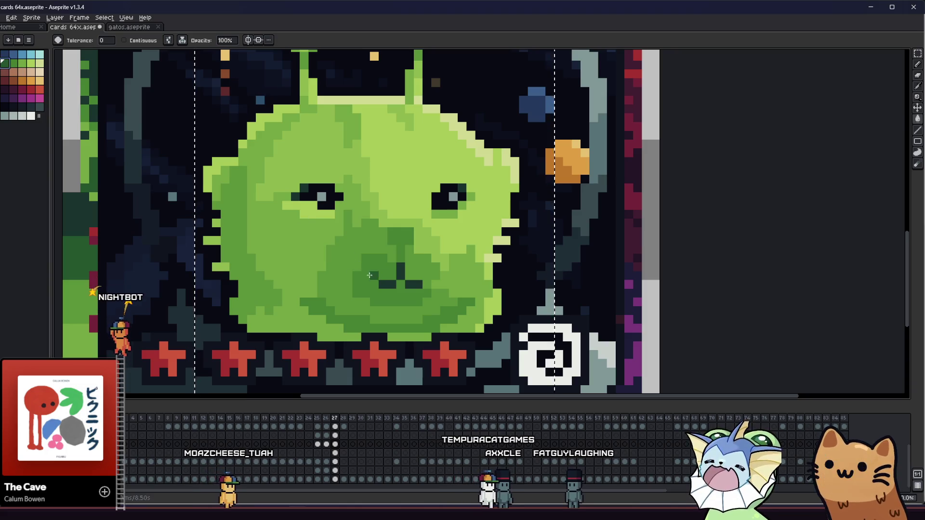
pyautogui.click(370, 275)
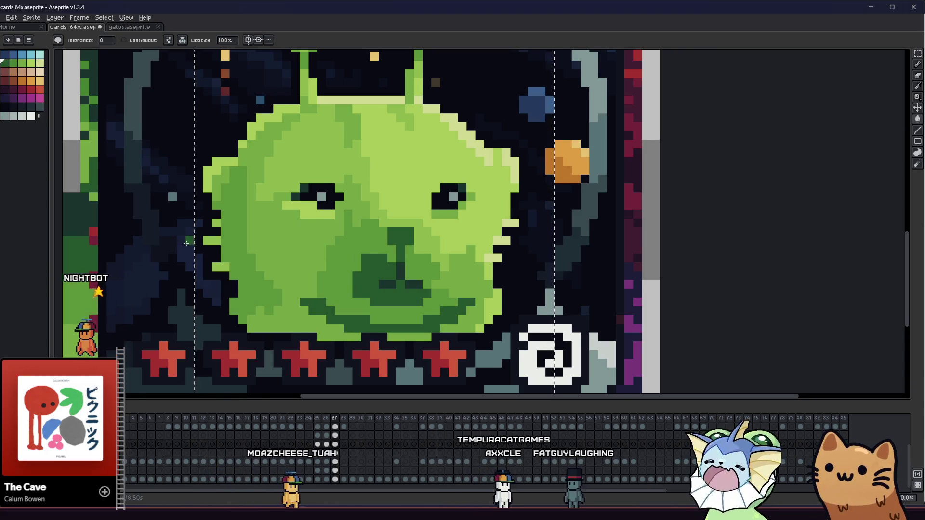
pyautogui.hscroll(-3, 187, 243)
# Try a dark-green face fill, undo both fills, and clear the selection.
pyautogui.keyDown('alt'); pyautogui.click(133, 293); pyautogui.keyUp('alt')
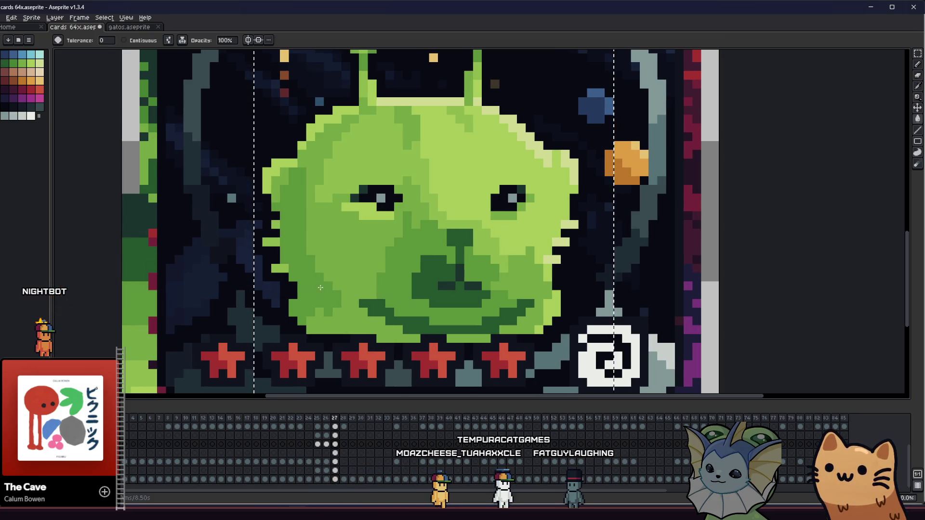
pyautogui.keyDown('alt'); pyautogui.click(143, 250); pyautogui.keyUp('alt')
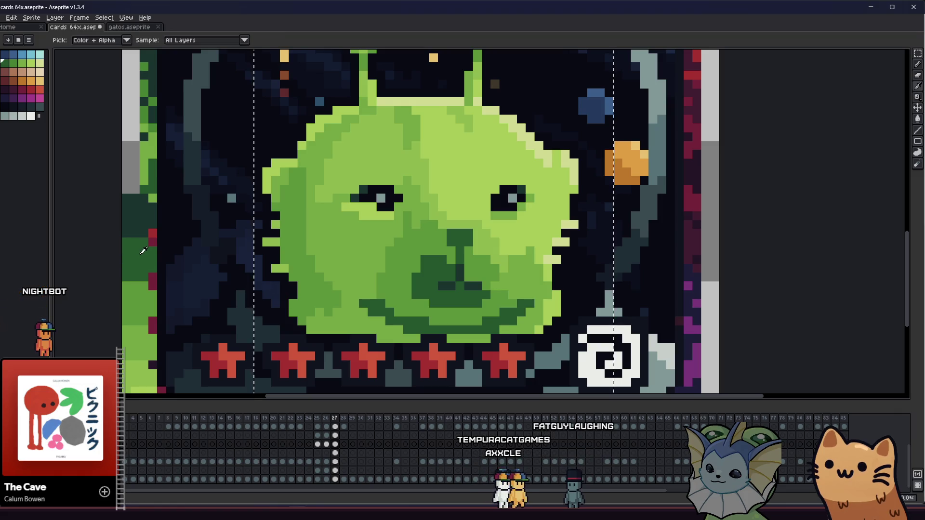
pyautogui.click(387, 250)
pyautogui.hotkey('ctrl', 'z')
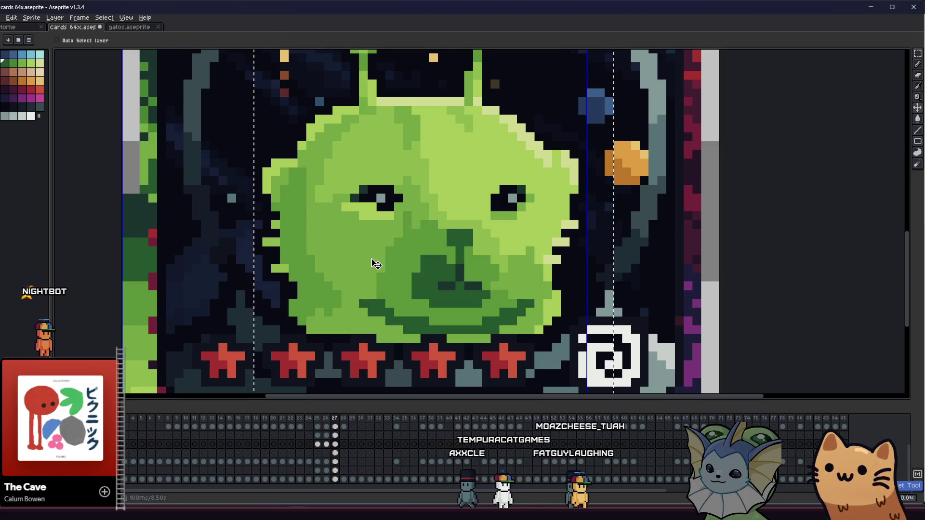
pyautogui.hotkey('ctrl', 'z')
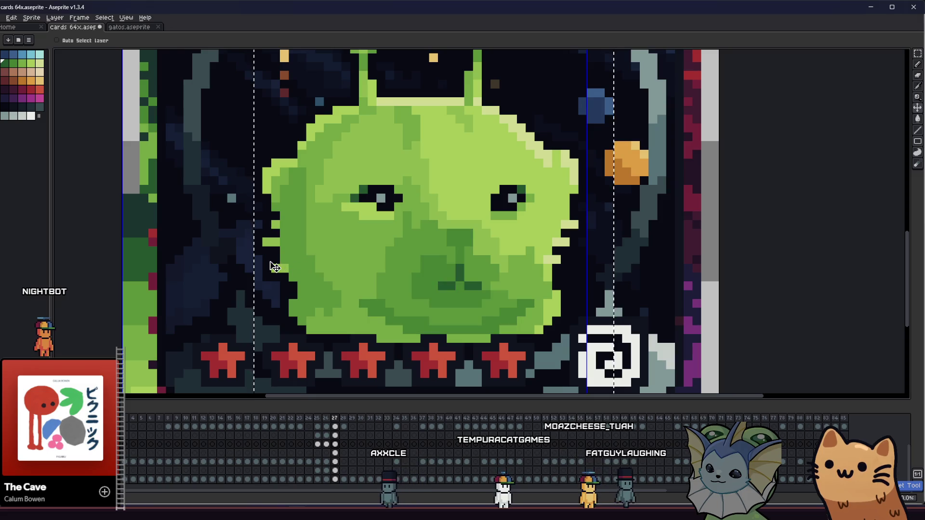
pyautogui.hotkey('ctrl', 'd')
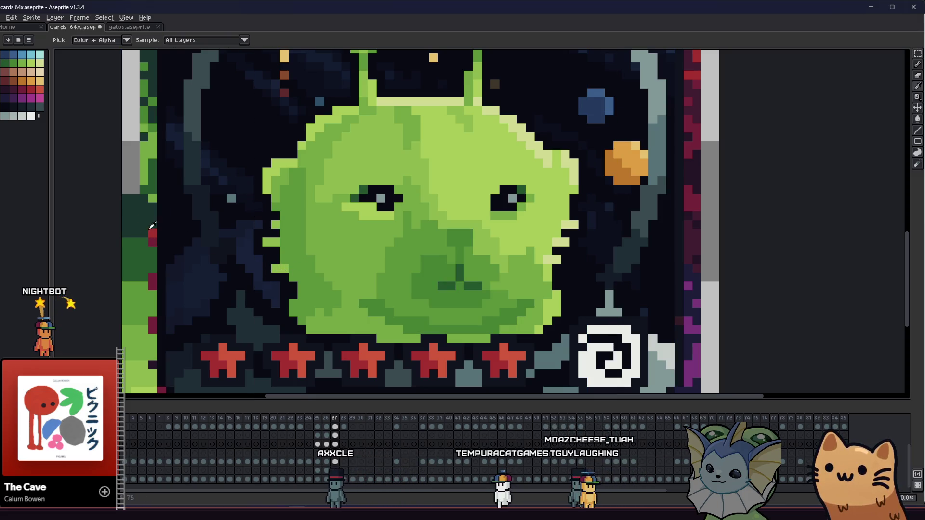
# Sample the face's darker green and box-select the alien and row of stars.
pyautogui.click(451, 280)
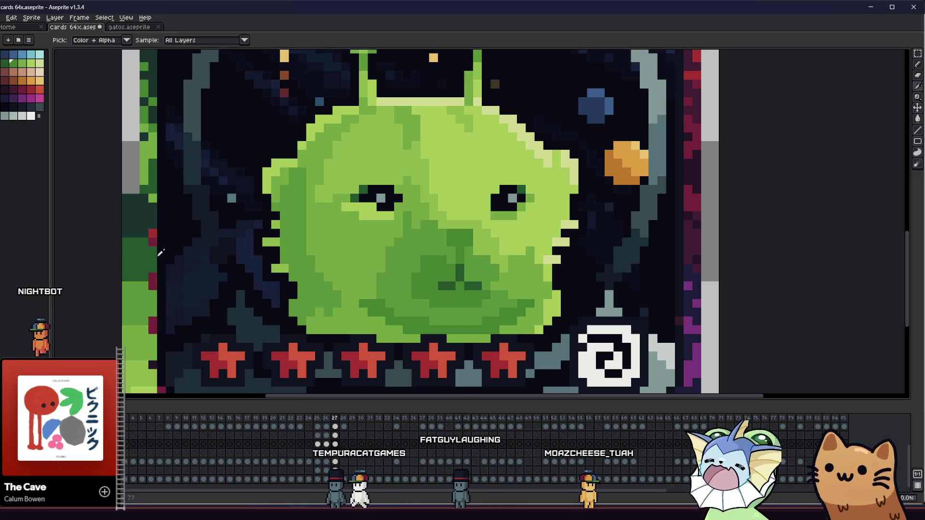
pyautogui.press('b')
pyautogui.press('m')
pyautogui.scroll(-2, 309, 191)
pyautogui.scroll(-1, 311, 191)
pyautogui.moveTo(270, 93)
pyautogui.mouseDown()
pyautogui.moveTo(382, 192)
pyautogui.moveTo(455, 282)
pyautogui.mouseUp()
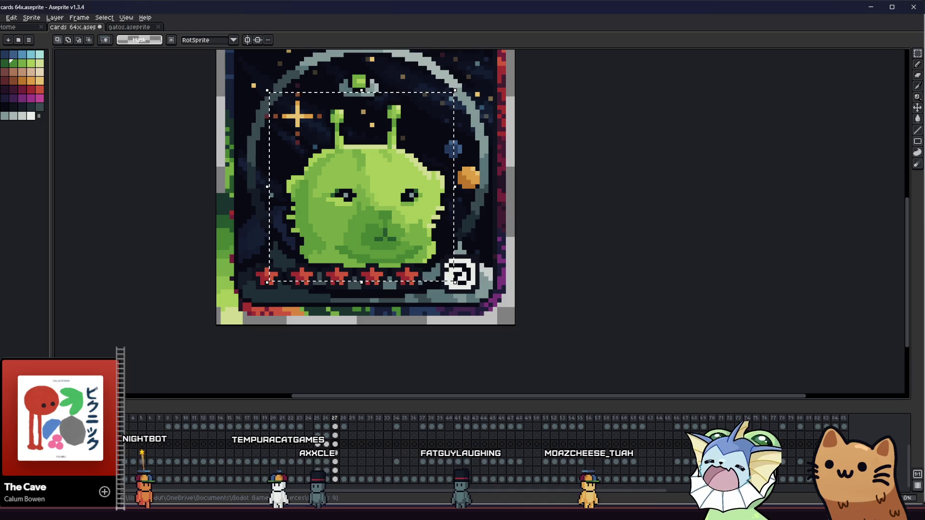
# Run the game with F5 and move and jump the cat across the chests onto the teleporter.
pyautogui.hotkey('alt', 'Tab')
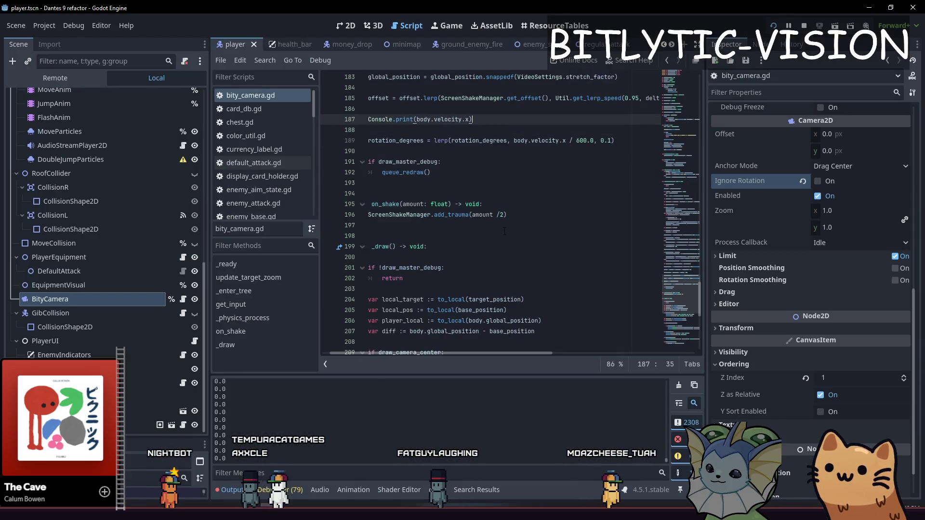
pyautogui.press('F5')
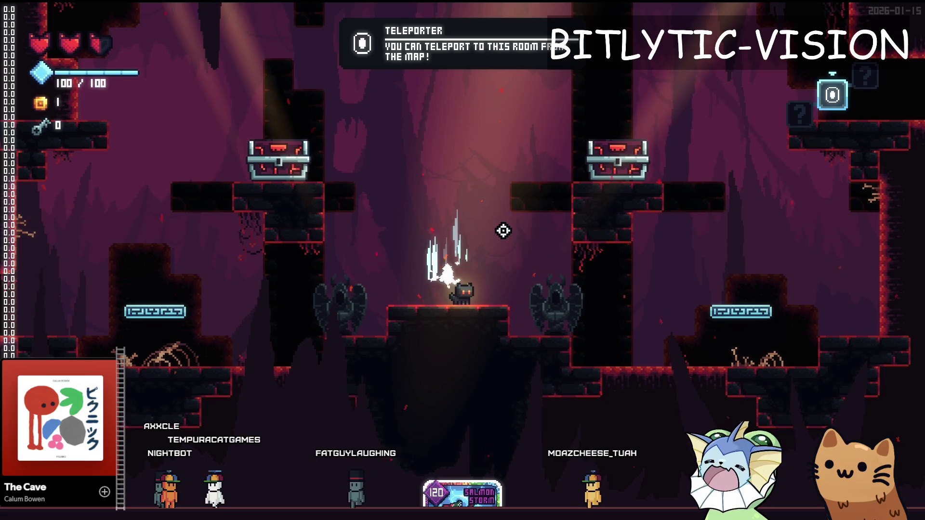
pyautogui.press('d')
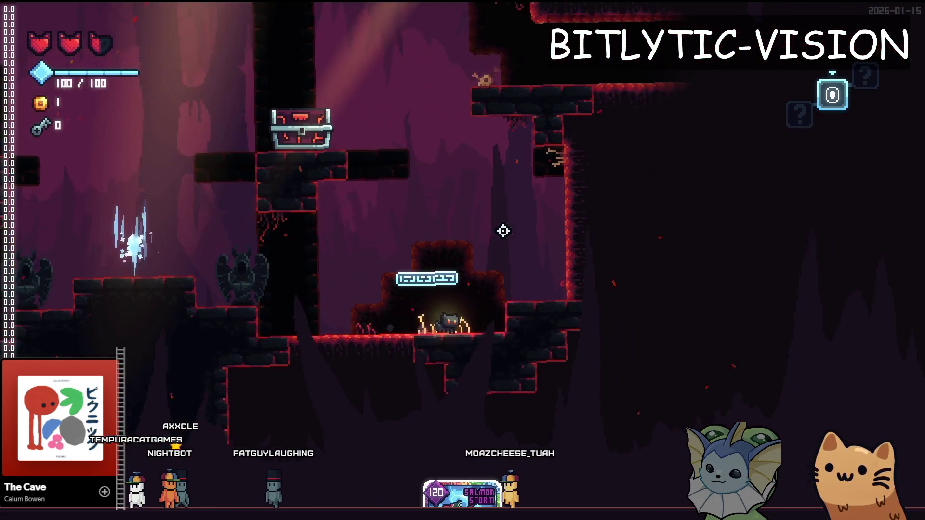
pyautogui.press('d')
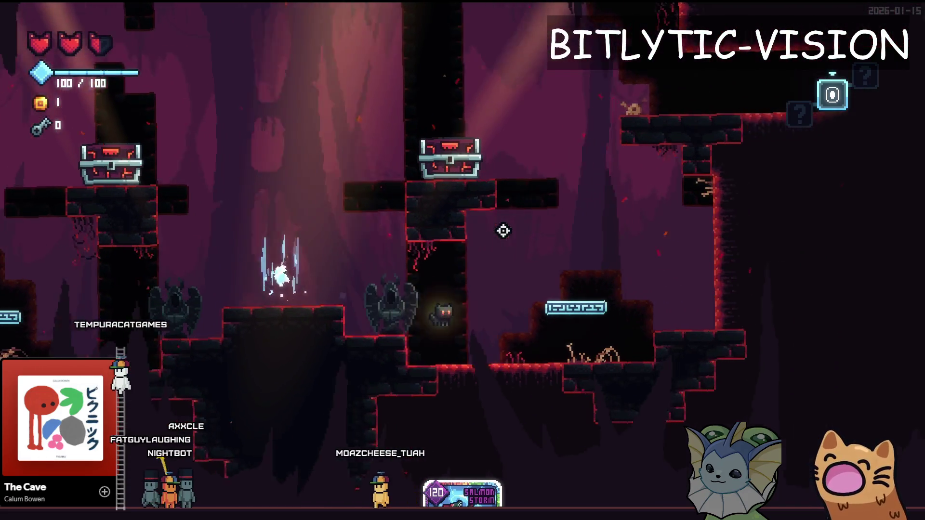
pyautogui.press('a')
pyautogui.press('space')
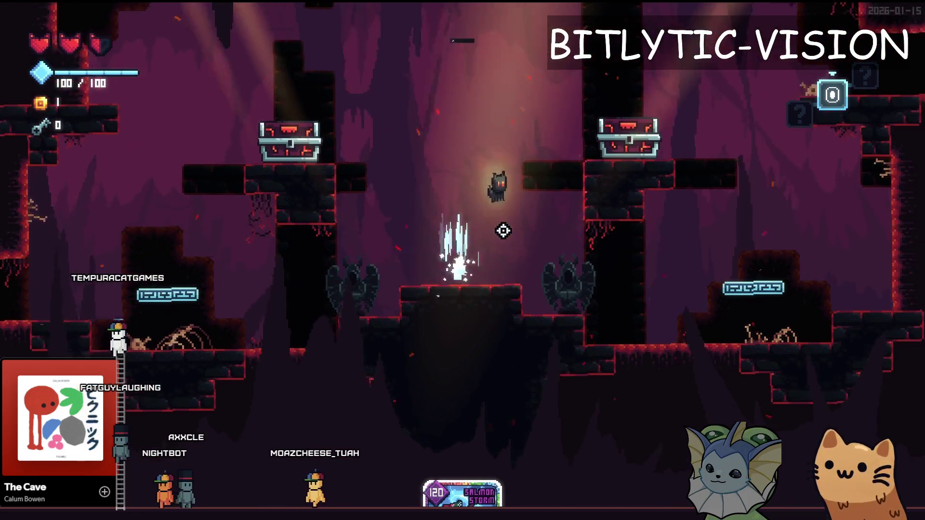
pyautogui.press('d')
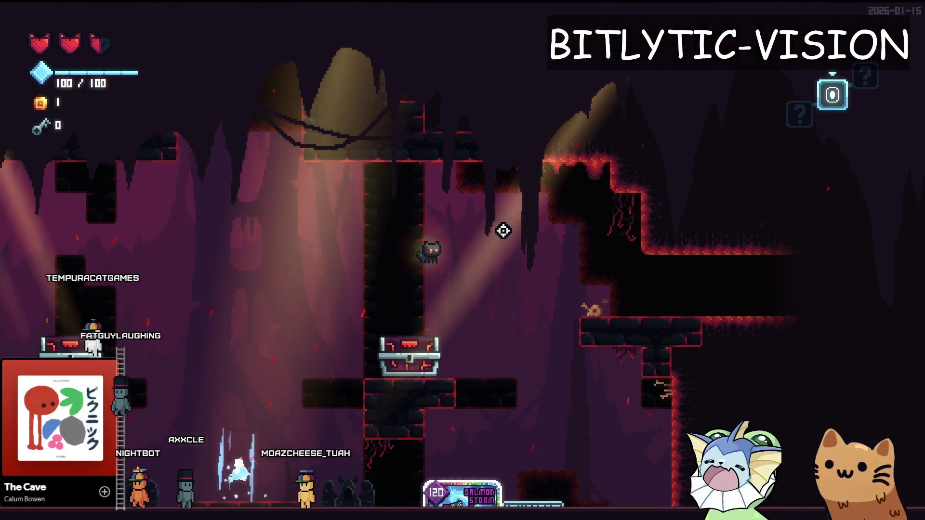
pyautogui.press('a')
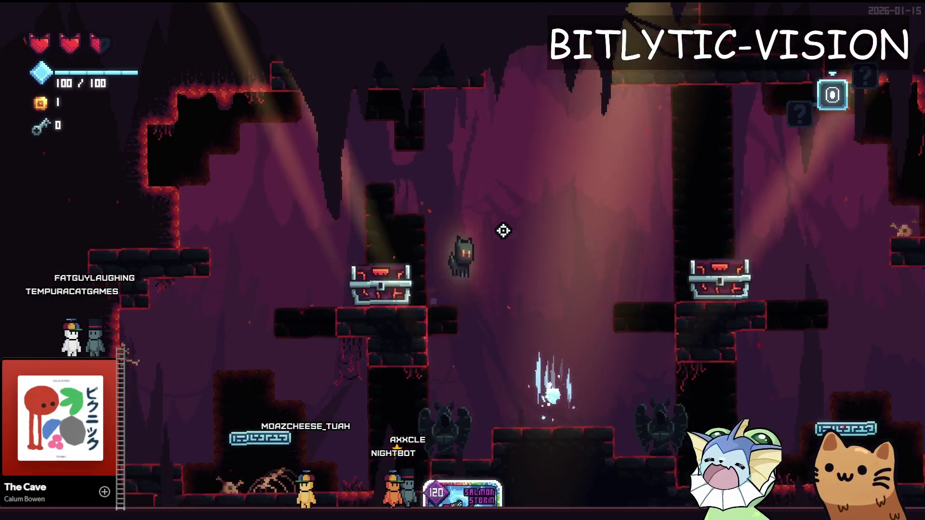
pyautogui.press('d')
pyautogui.press('space')
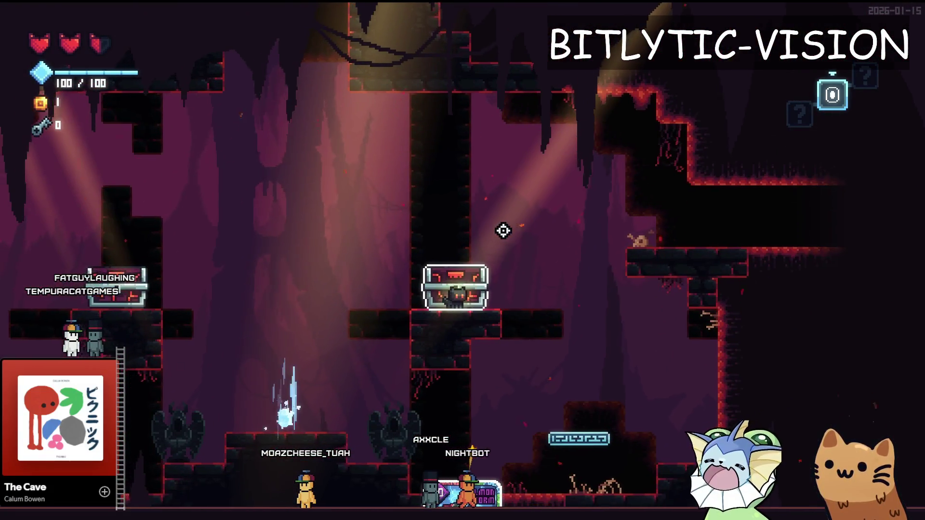
pyautogui.press('a')
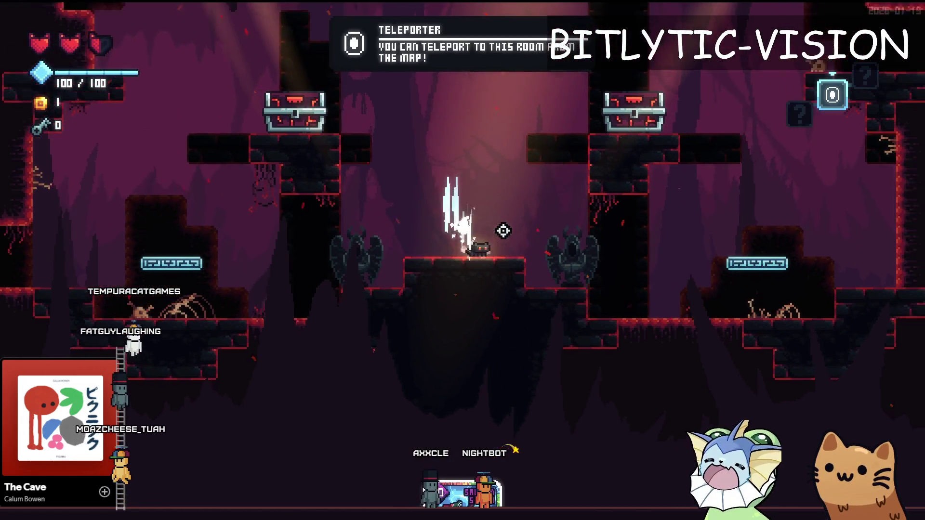
pyautogui.hotkey('alt', 'Tab')
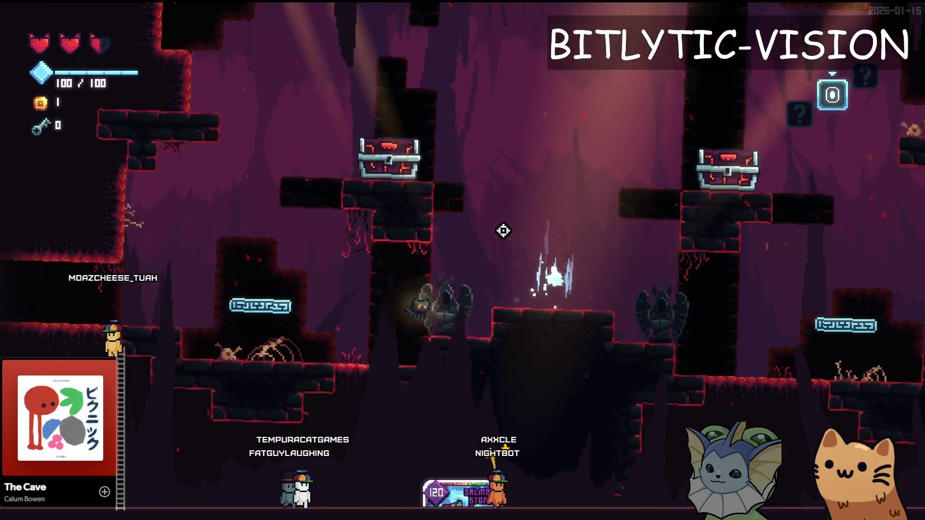
# Edit the tilt divisor on line 189 of bity_camera.gd, rerun the game and open its debug menu.
pyautogui.hotkey('alt', 'Tab')
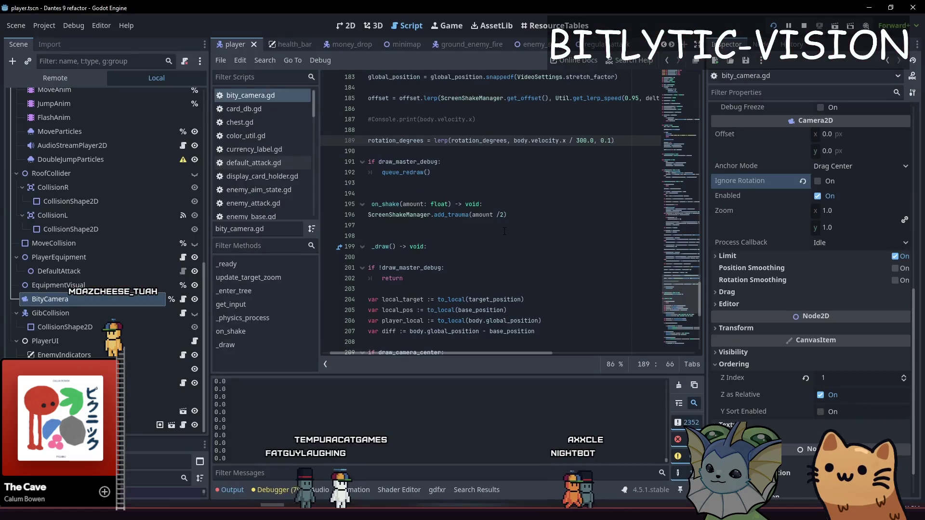
pyautogui.hotkey('alt', 'Tab')
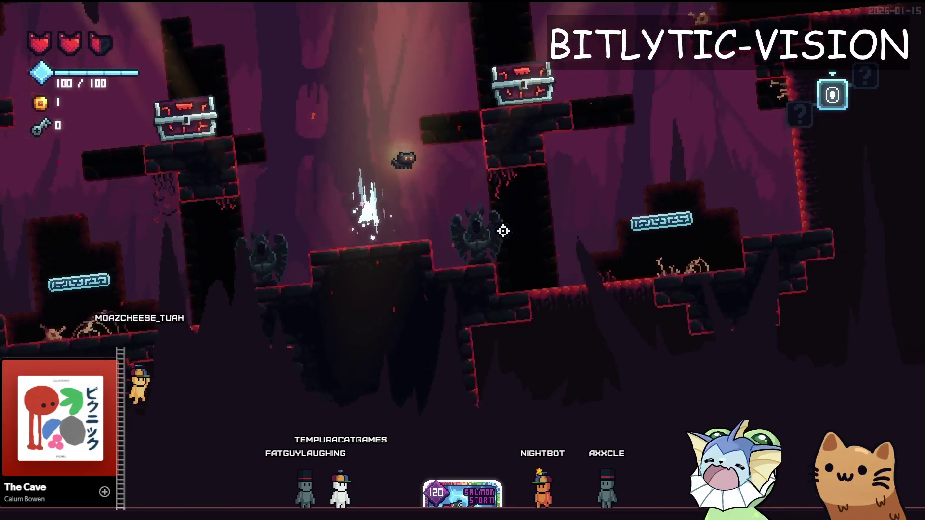
pyautogui.hotkey('alt', 'Tab')
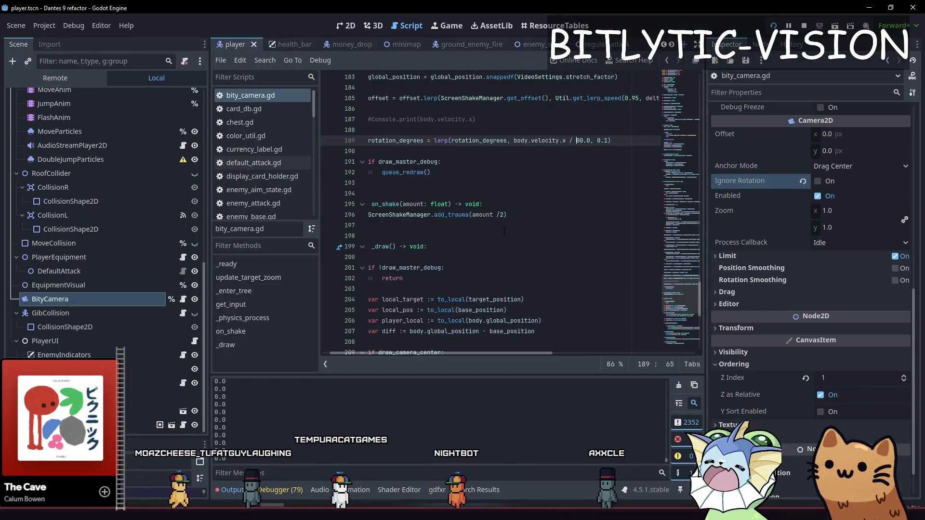
pyautogui.press('F5')
pyautogui.press('`')
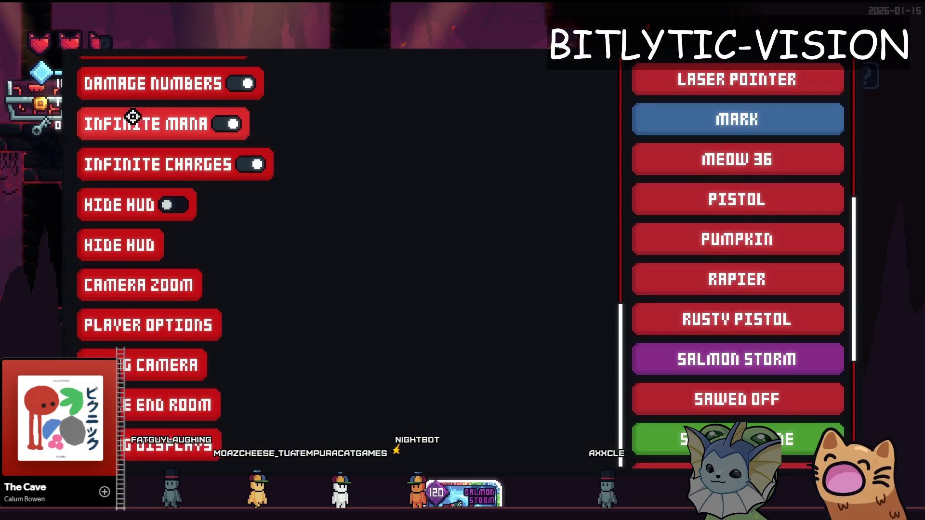
# Add the BOX card and walk the cat left and right over two runs to watch the camera tilt.
pyautogui.scroll(10, 212, 155)
pyautogui.scroll(5, 719, 131)
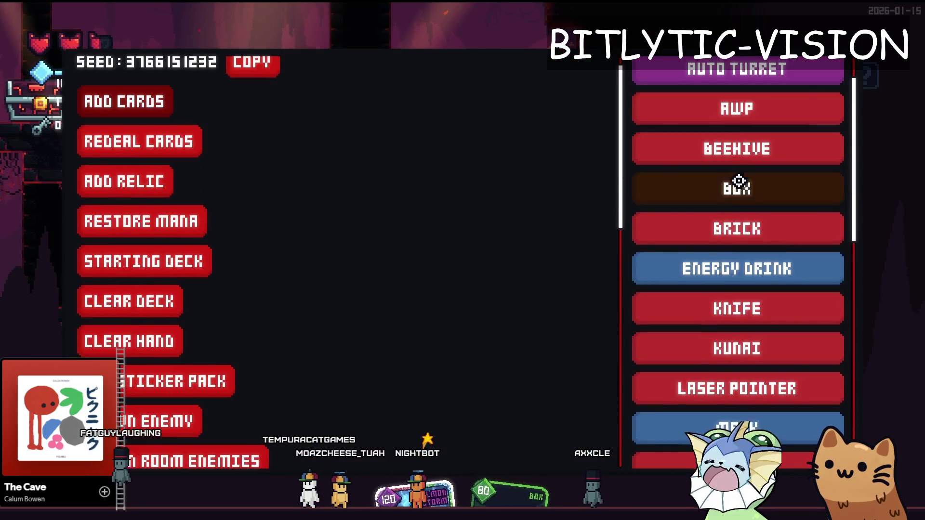
pyautogui.click(719, 188)
pyautogui.press('d')
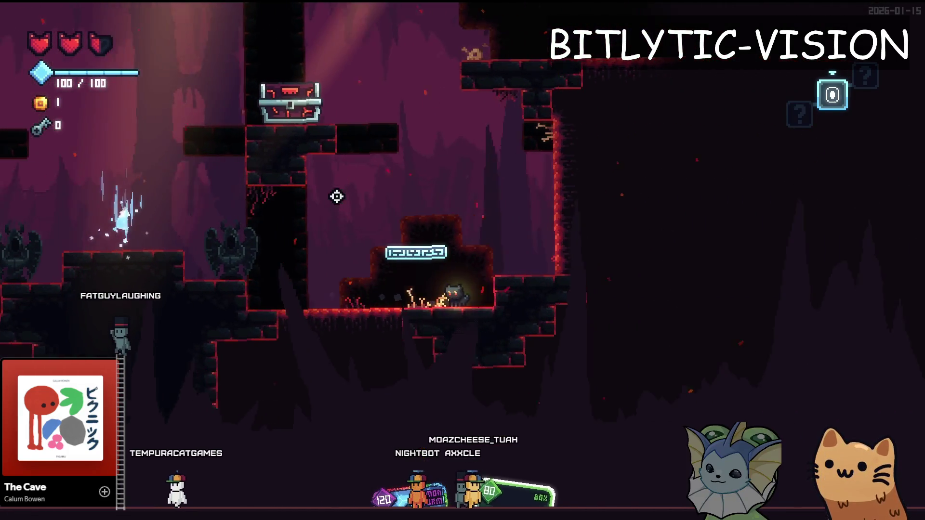
pyautogui.press('a')
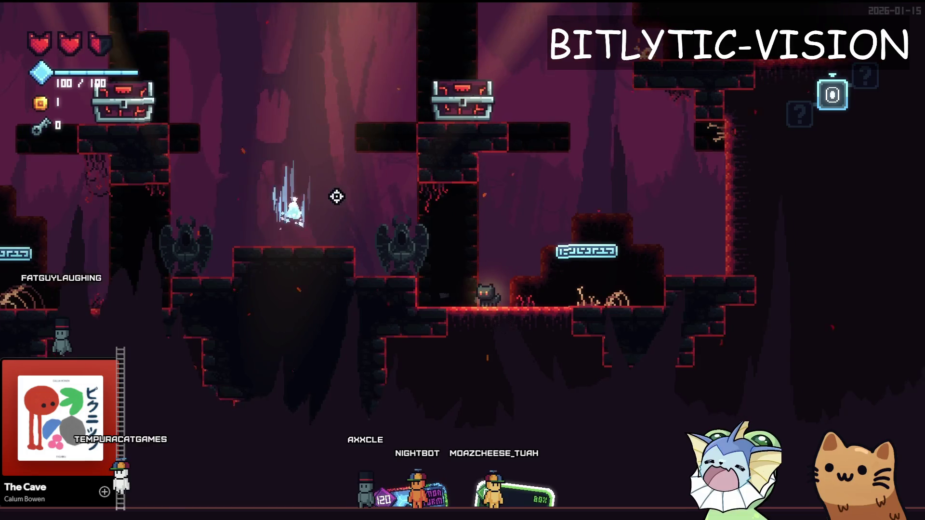
pyautogui.press('F8')
pyautogui.press('F5')
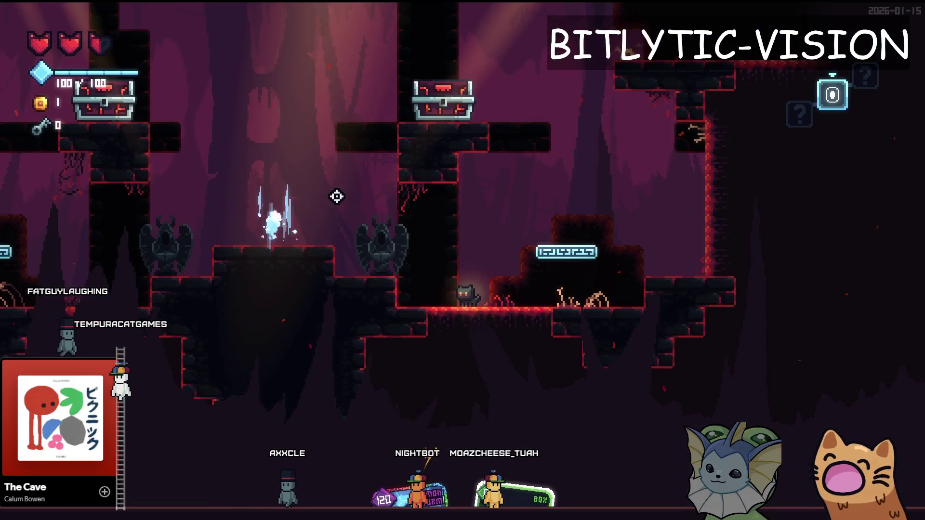
pyautogui.press('a')
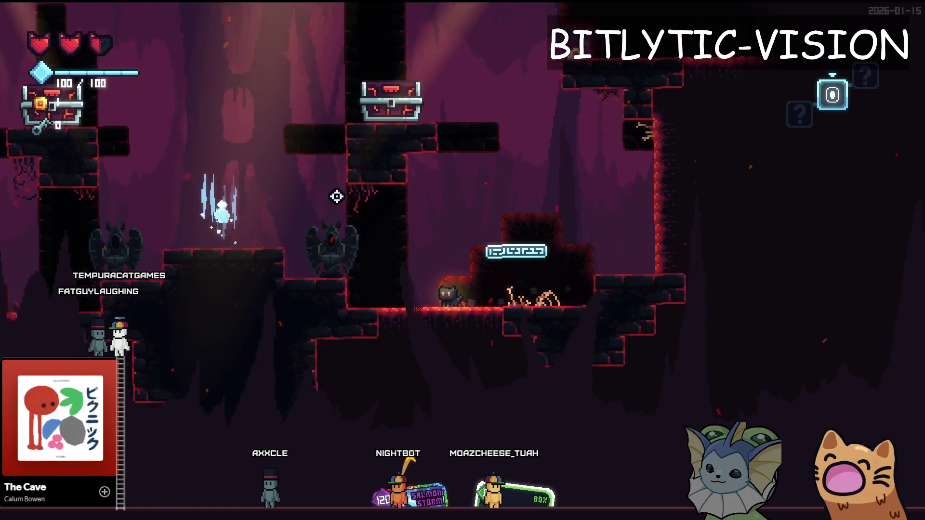
pyautogui.press('F8')
# Change the tilt divisor to 1200.0, relaunch, and move the cat around the floor and teleporter.
pyautogui.press('Delete')
pyautogui.write('12')
pyautogui.press('F5')
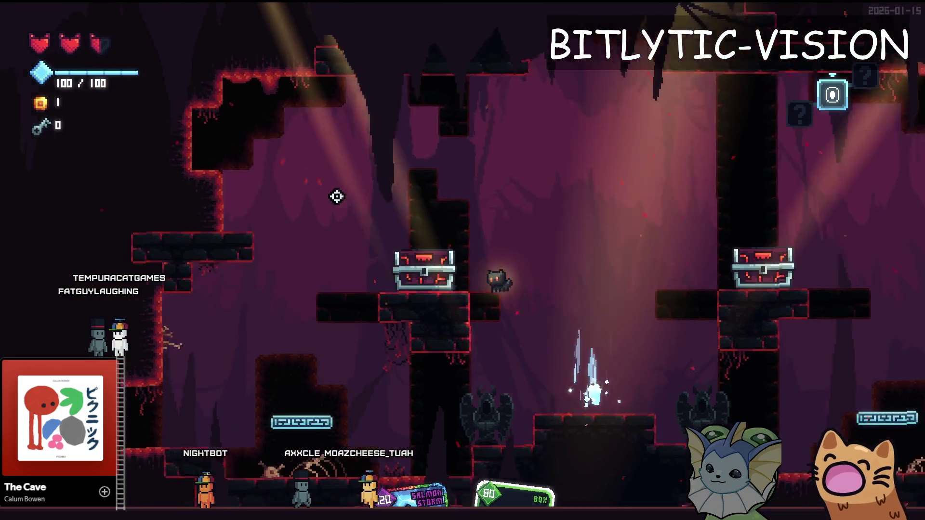
pyautogui.press('a')
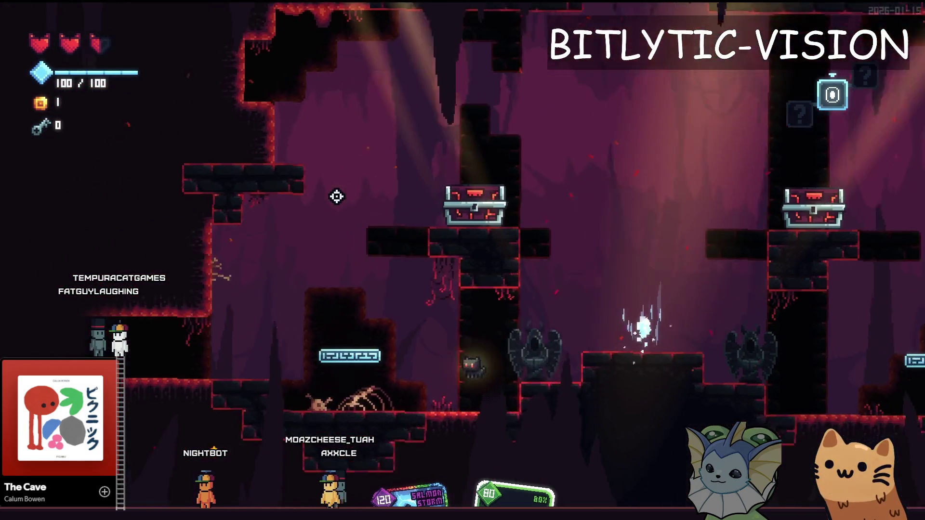
pyautogui.press('space')
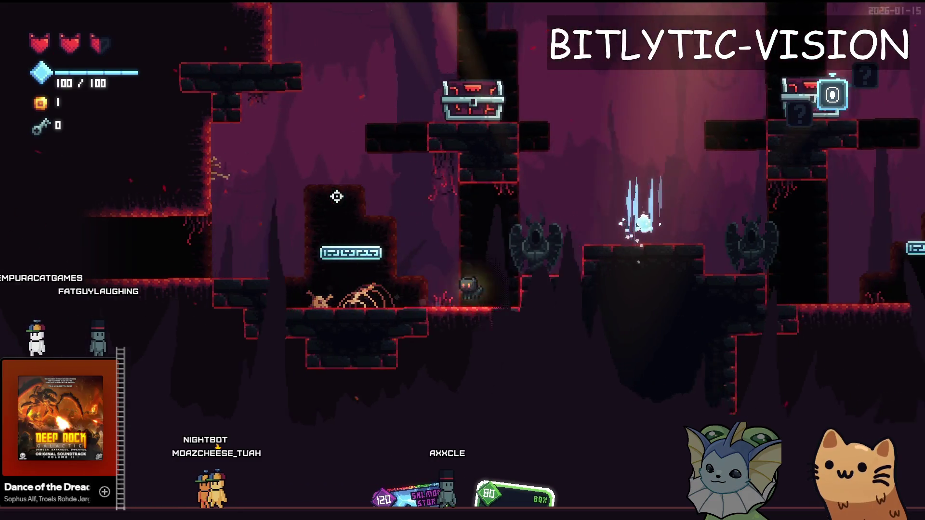
pyautogui.press('d')
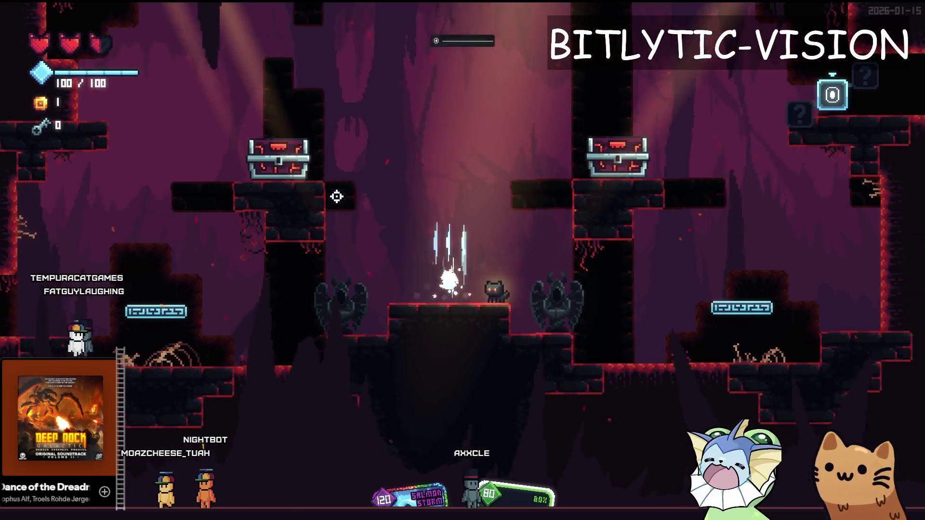
pyautogui.press('a')
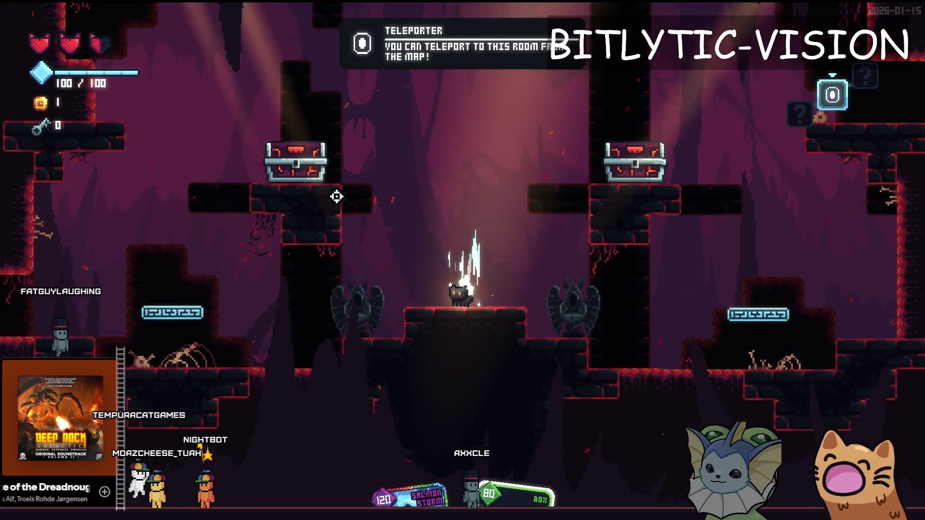
pyautogui.press('a')
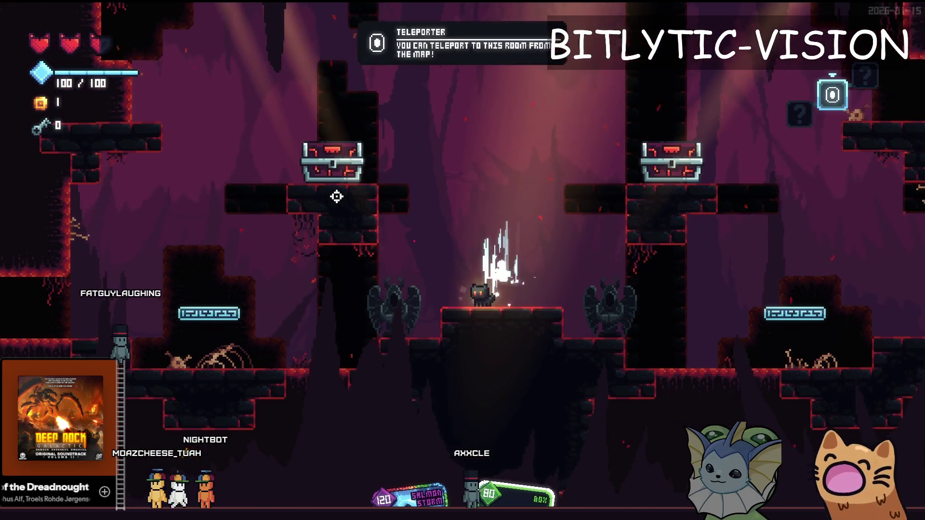
# Close the debug card menu and look at the render scale choices in system settings.
pyautogui.press('Escape')
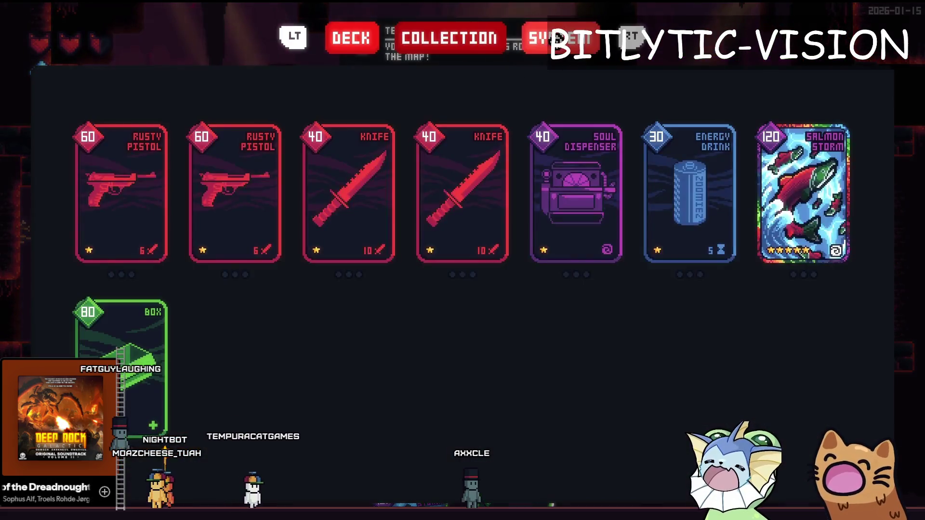
pyautogui.press('Escape')
pyautogui.click(397, 201)
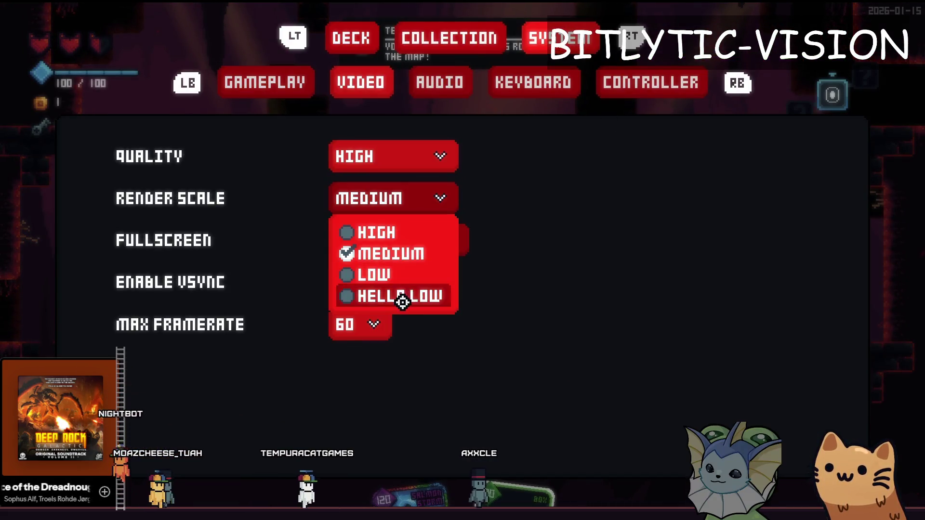
pyautogui.press('Escape')
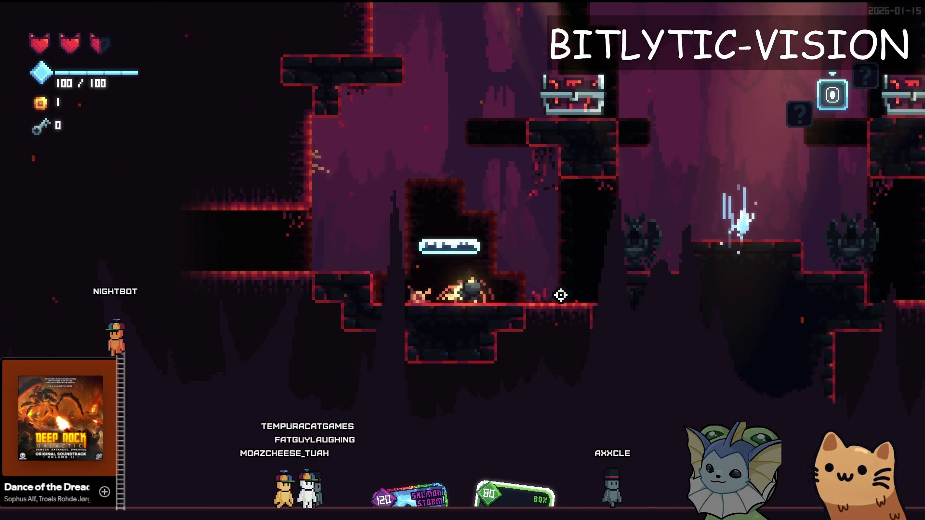
# Jump the cat off the teleporter to land beside the tall pillar, then close the game.
pyautogui.press('d')
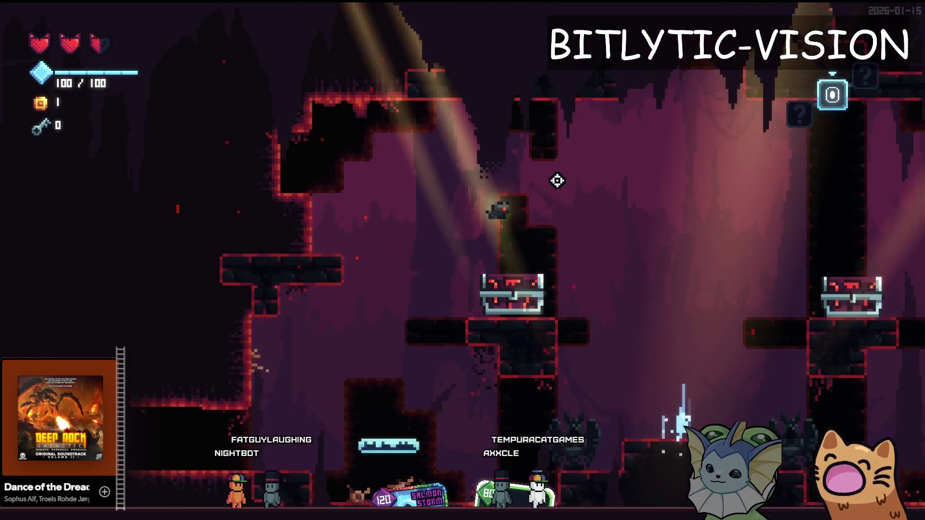
pyautogui.press('d')
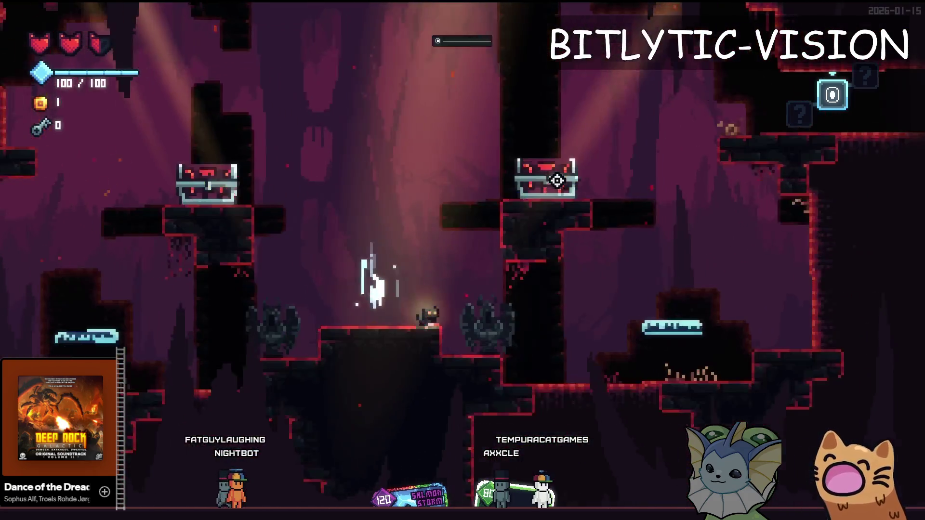
pyautogui.press('a')
pyautogui.press('space')
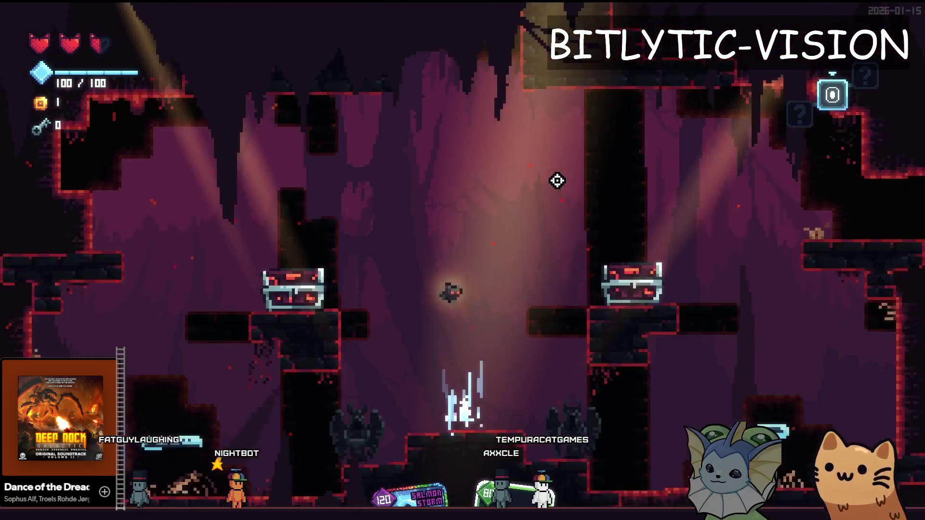
pyautogui.press('d')
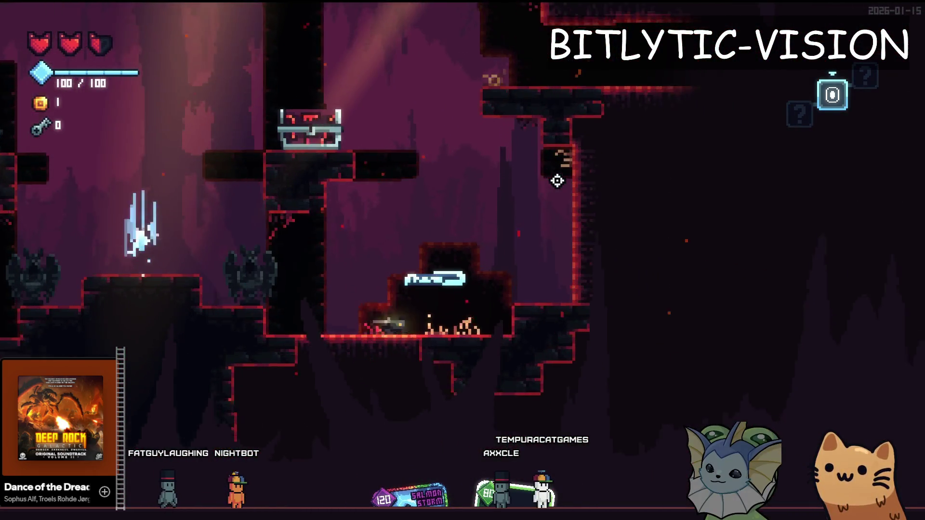
pyautogui.press('F8')
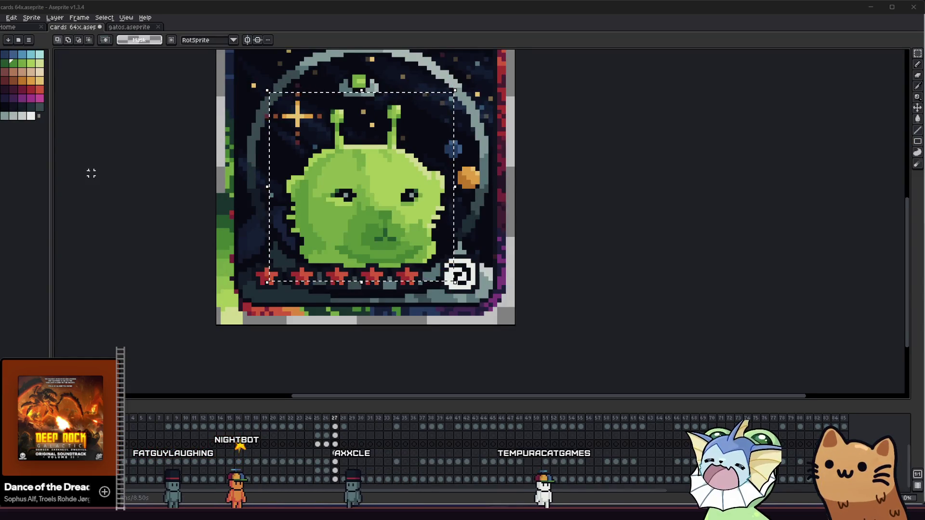
# Sample a green from the canvas and try a darker fill on the alien's face, then undo it.
pyautogui.scroll(1, 150, 213)
pyautogui.press('g')
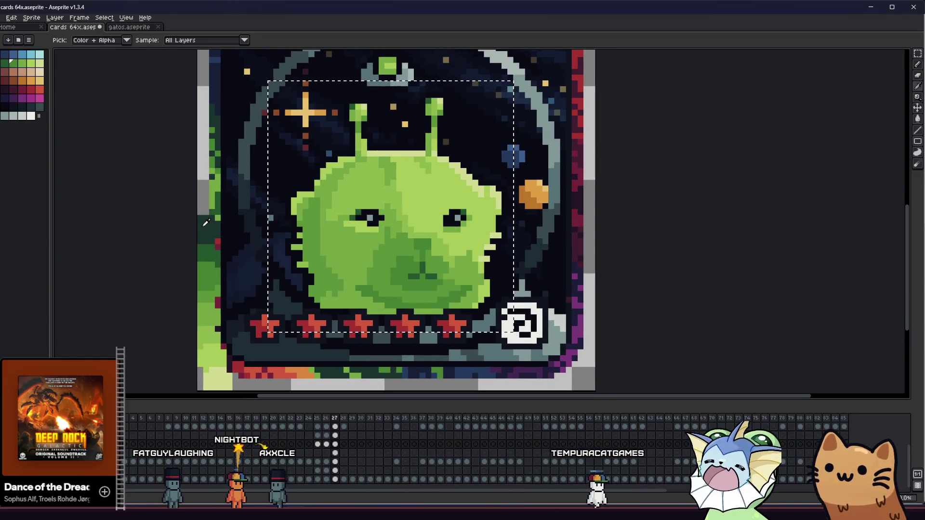
pyautogui.scroll(2, 416, 272)
pyautogui.scroll(-2, 416, 272)
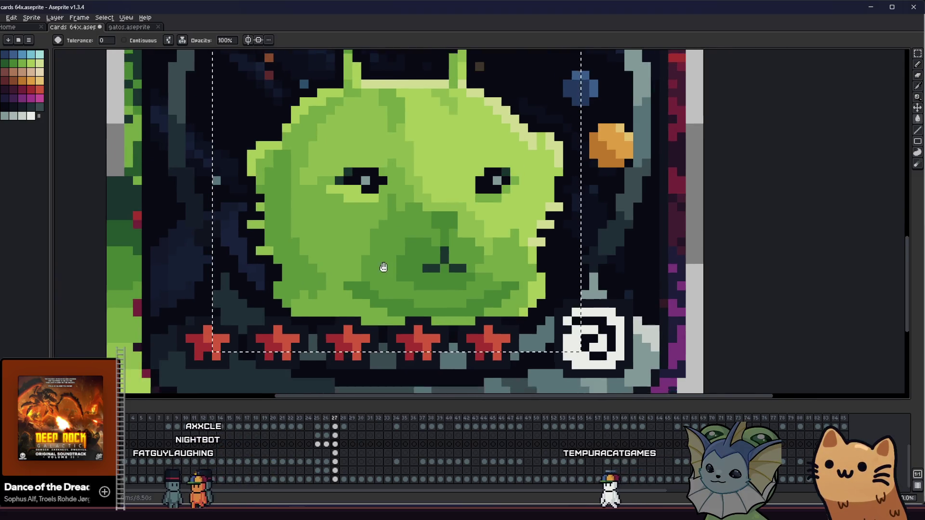
pyautogui.press('i')
pyautogui.click(155, 227)
pyautogui.press('g')
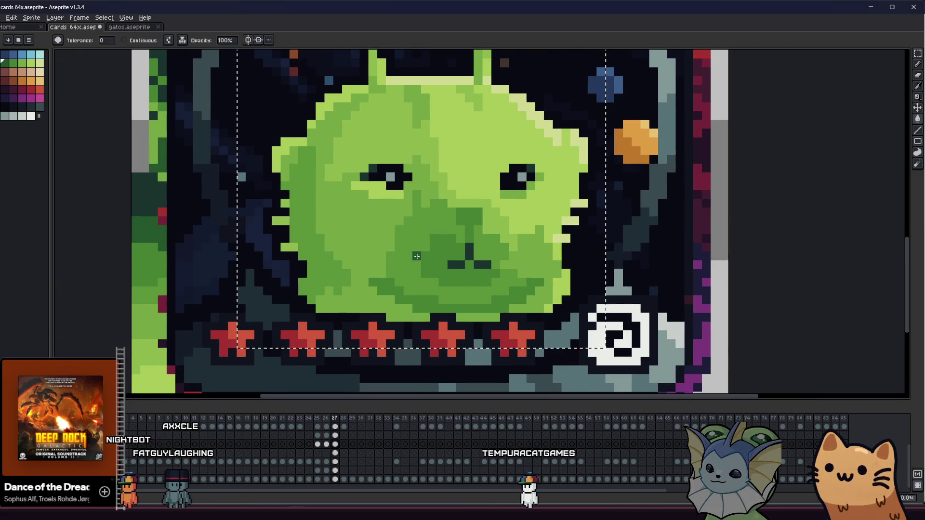
pyautogui.click(404, 292)
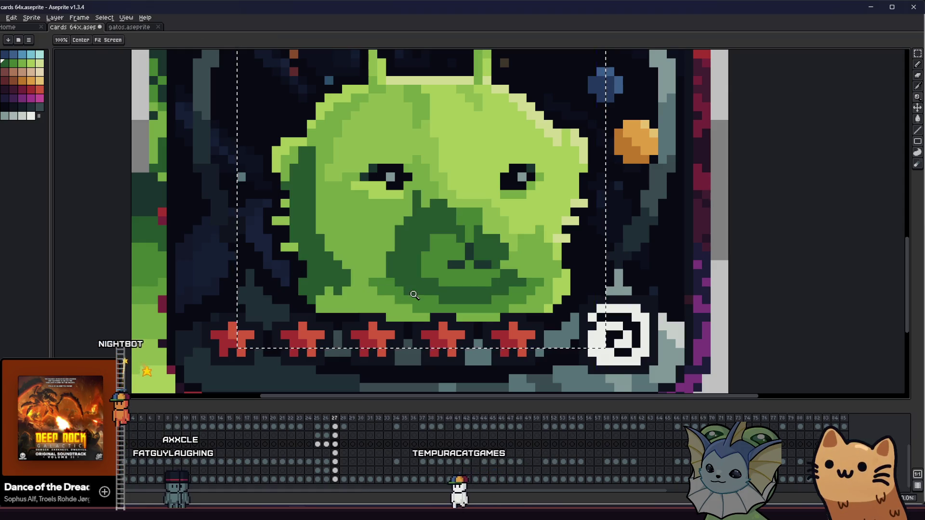
pyautogui.hotkey('ctrl', 'z')
# Zoom in on the alien's face and fill its left cheek and upper-left patches darker green.
pyautogui.press('z')
pyautogui.click(373, 295)
pyautogui.scroll(-1, 372, 292)
pyautogui.press('g')
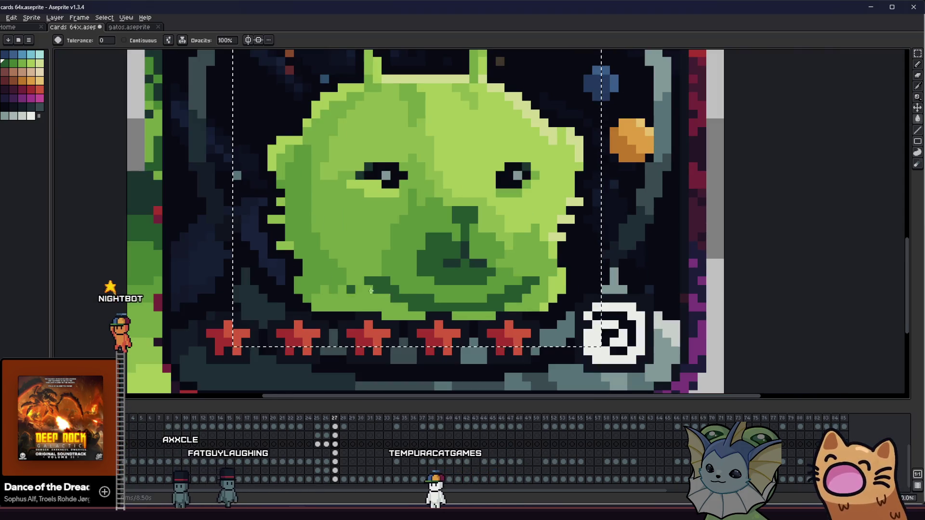
pyautogui.click(395, 255)
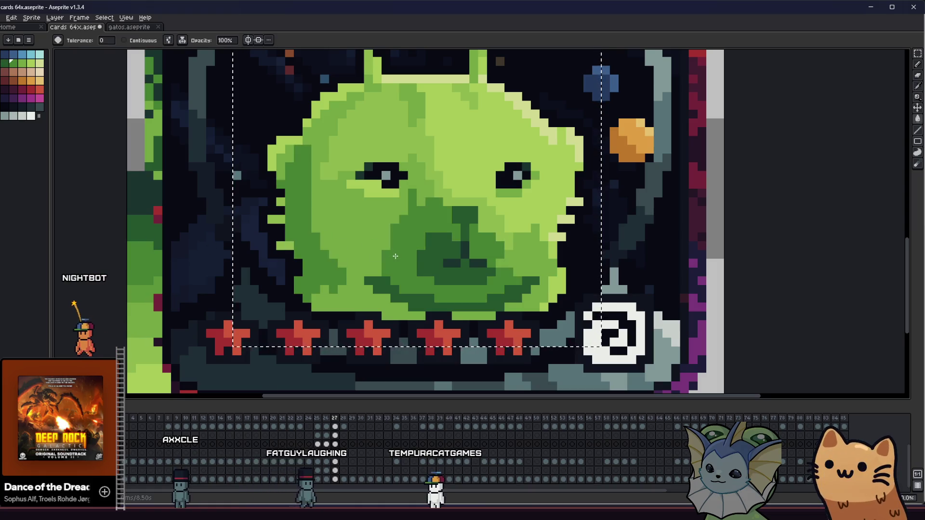
pyautogui.click(321, 230)
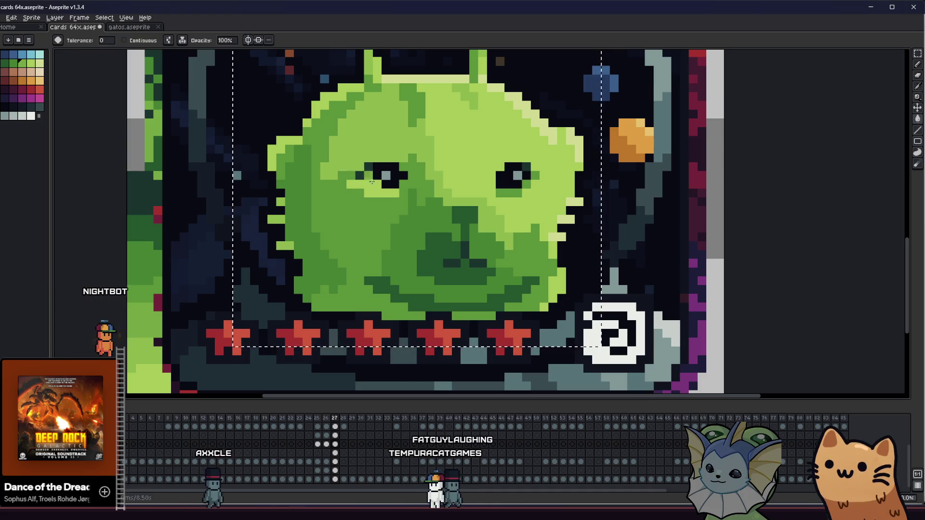
pyautogui.click(369, 151)
pyautogui.press('i')
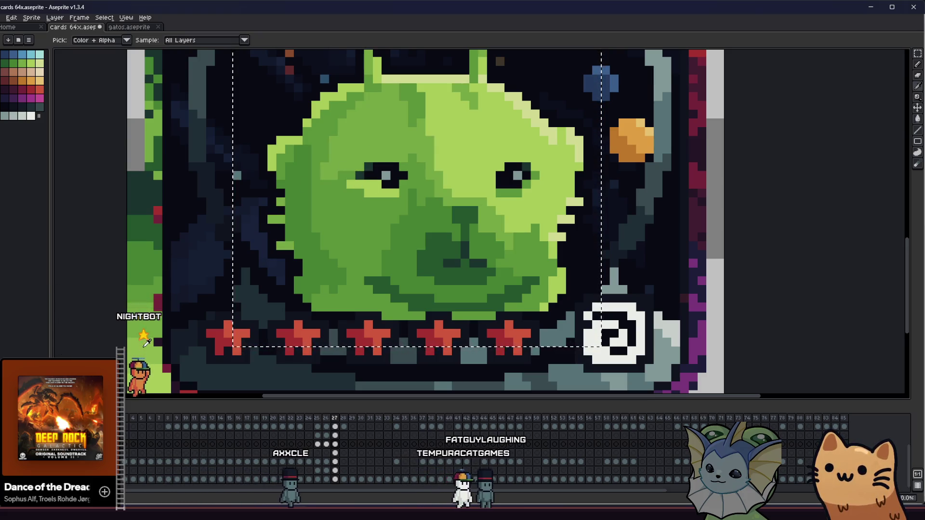
pyautogui.hotkey('ctrl', 'z')
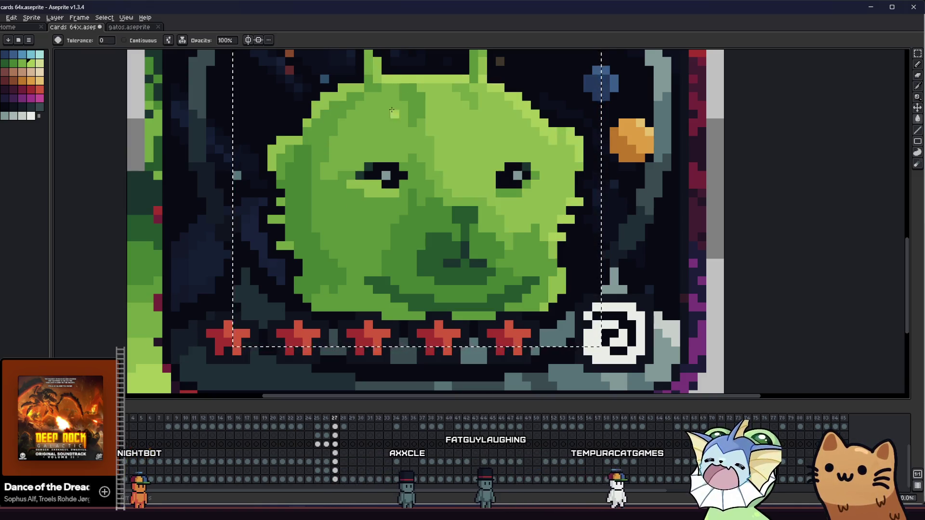
# Save the card art and remove the selected strip on its left edge.
pyautogui.press('g')
pyautogui.scroll(-3, 286, 132)
pyautogui.scroll(3, 286, 132)
pyautogui.press('m')
pyautogui.hotkey('ctrl', 's')
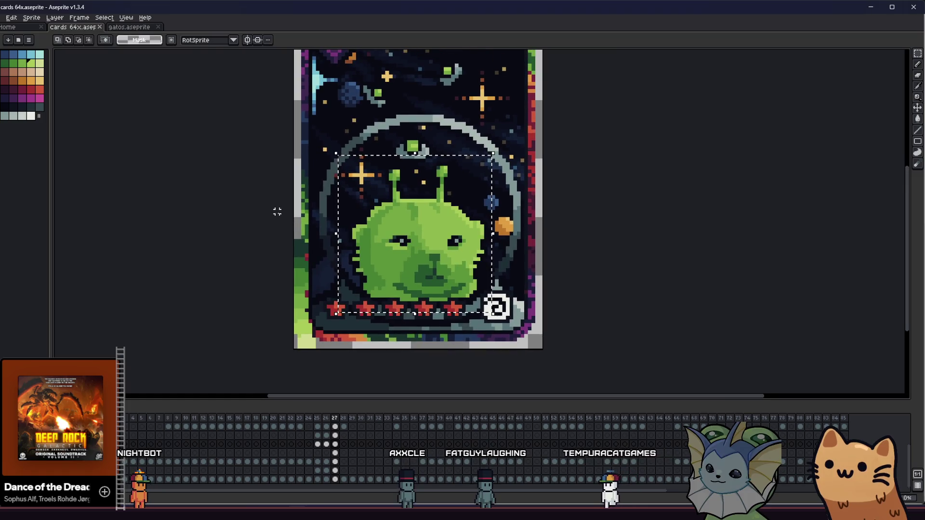
pyautogui.hotkey('ctrl', 'd')
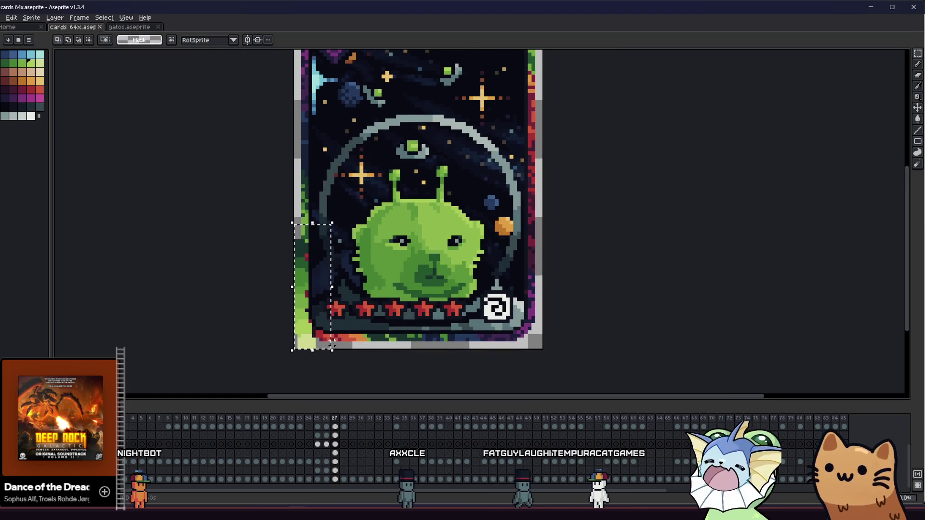
pyautogui.scroll(-3, 294, 288)
pyautogui.scroll(1, 298, 310)
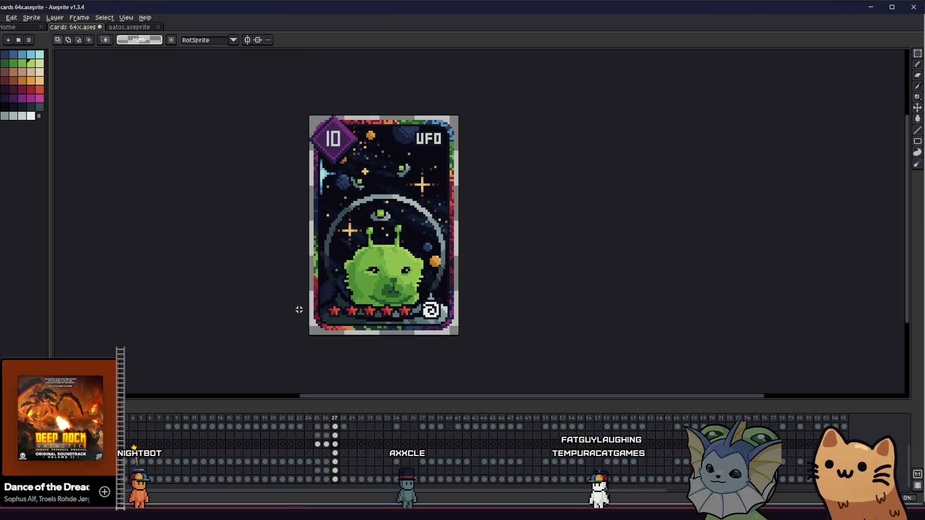
pyautogui.scroll(2, 265, 261)
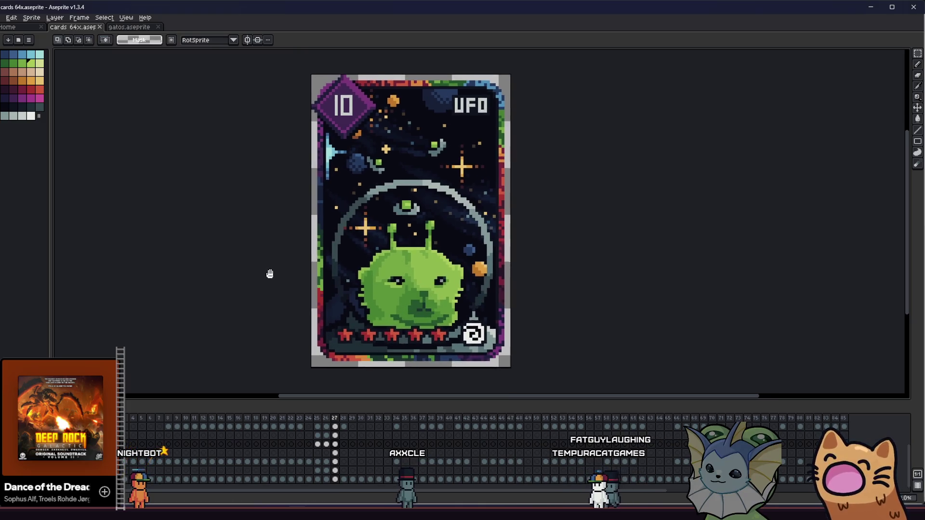
# Export the card as ufo_full.png, overwriting the existing file.
pyautogui.hotkey('alt', 'f')
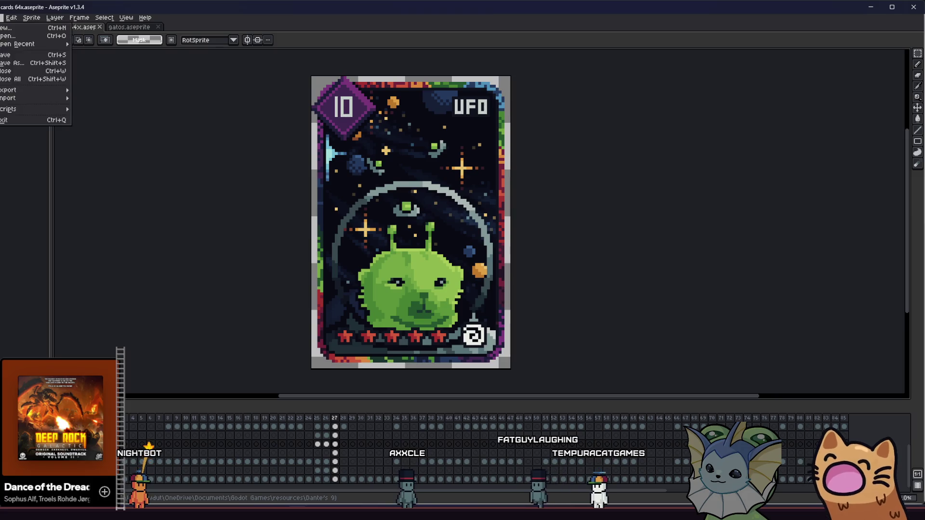
pyautogui.moveTo(27, 90)
pyautogui.click(91, 90)
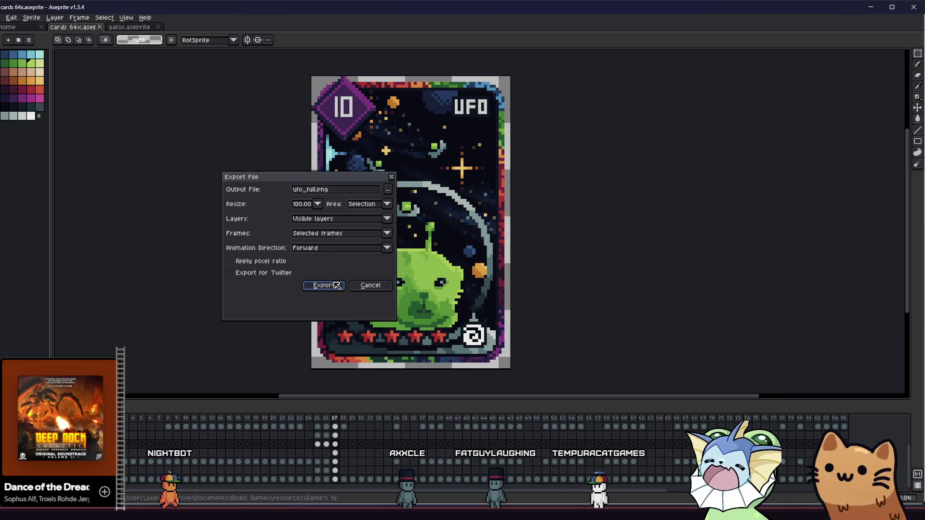
pyautogui.click(337, 286)
pyautogui.click(431, 284)
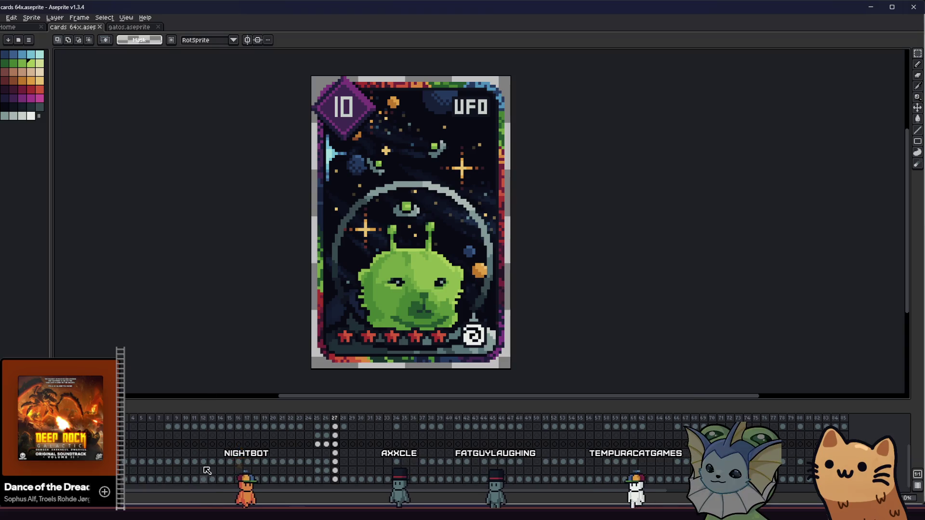
pyautogui.hotkey('alt', 'Tab')
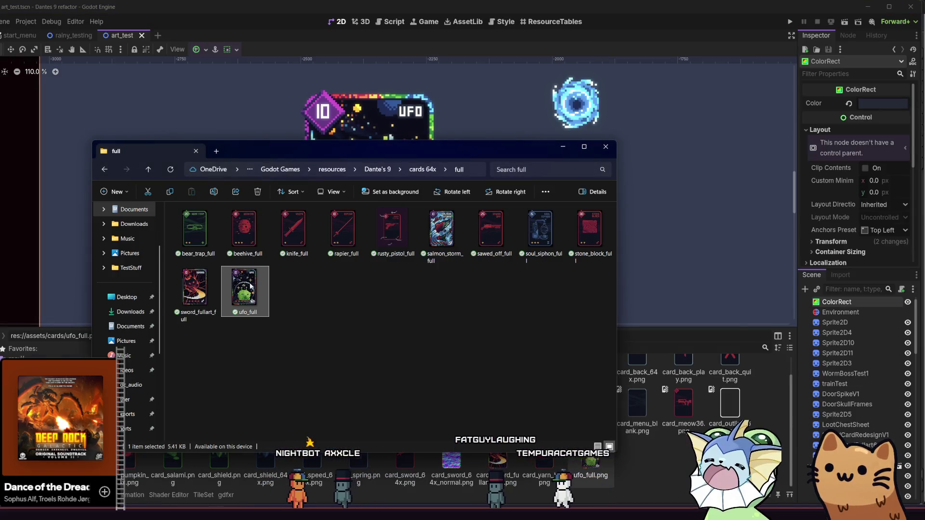
# Close File Explorer and zoom the Godot canvas to inspect the refreshed ufo_full.png card.
pyautogui.click(688, 288)
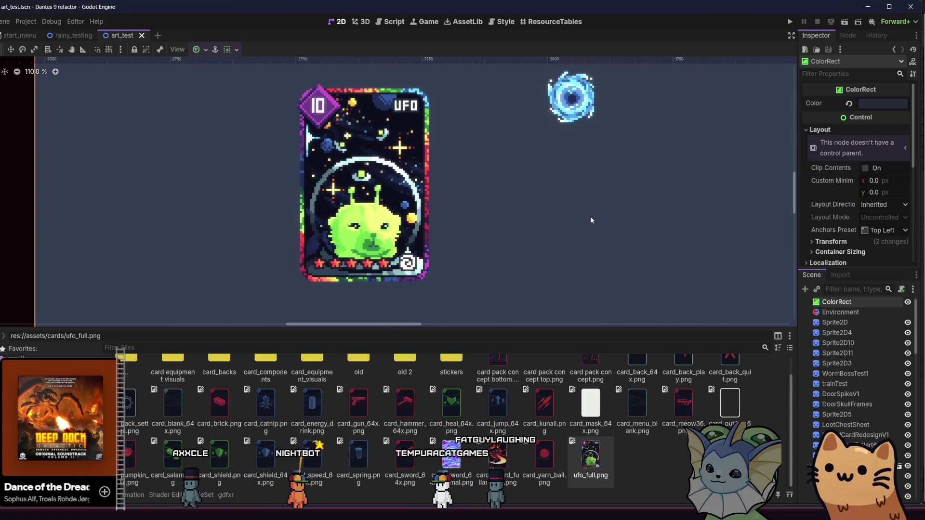
pyautogui.scroll(-2, 493, 216)
pyautogui.scroll(-2, 492, 221)
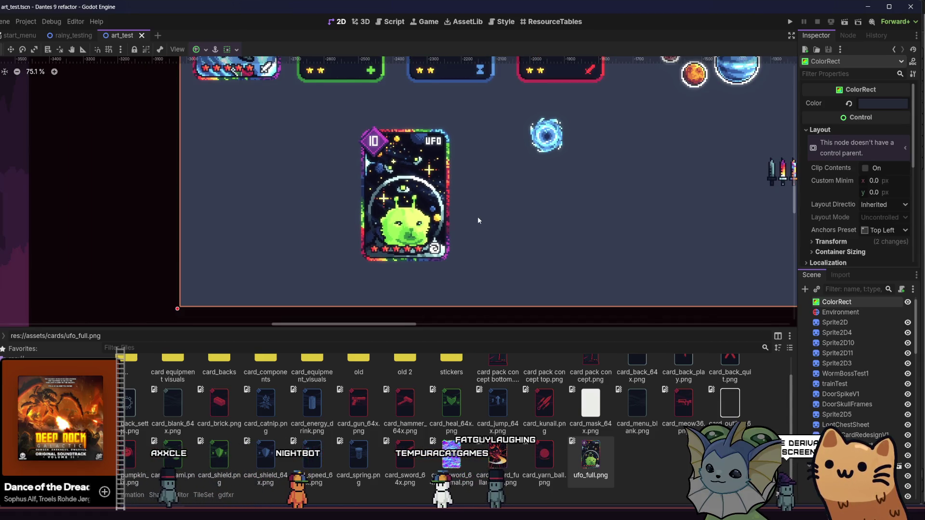
pyautogui.scroll(2, 438, 225)
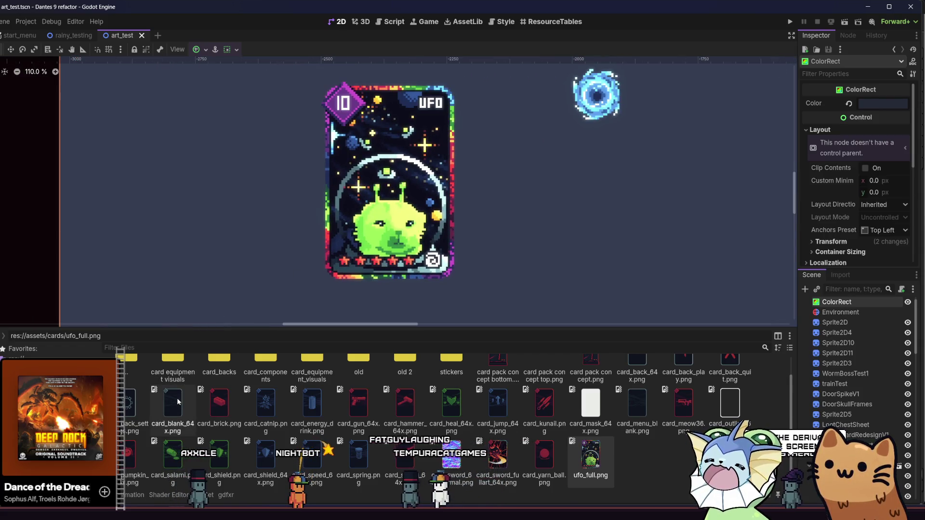
pyautogui.moveTo(174, 401)
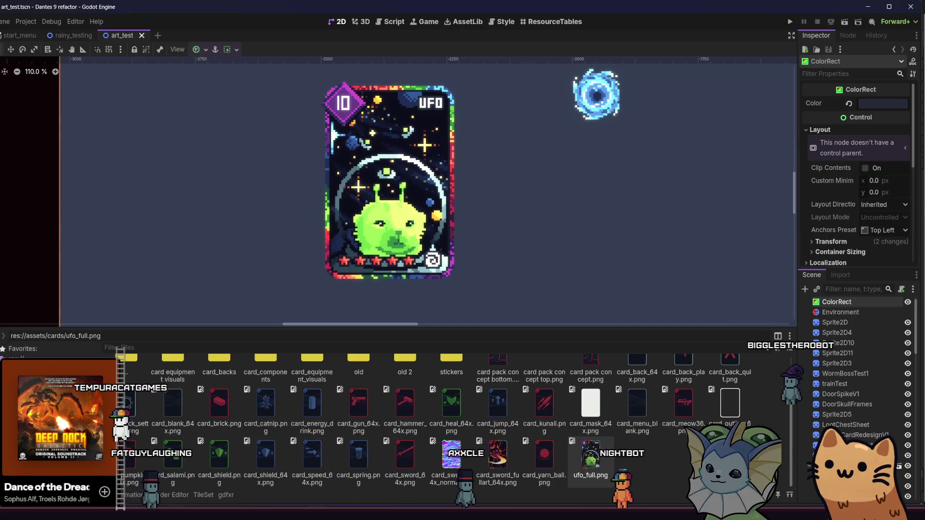
pyautogui.hotkey('alt', 'Tab')
# Set the fill tool's opacity to 50%.
pyautogui.scroll(4, 393, 270)
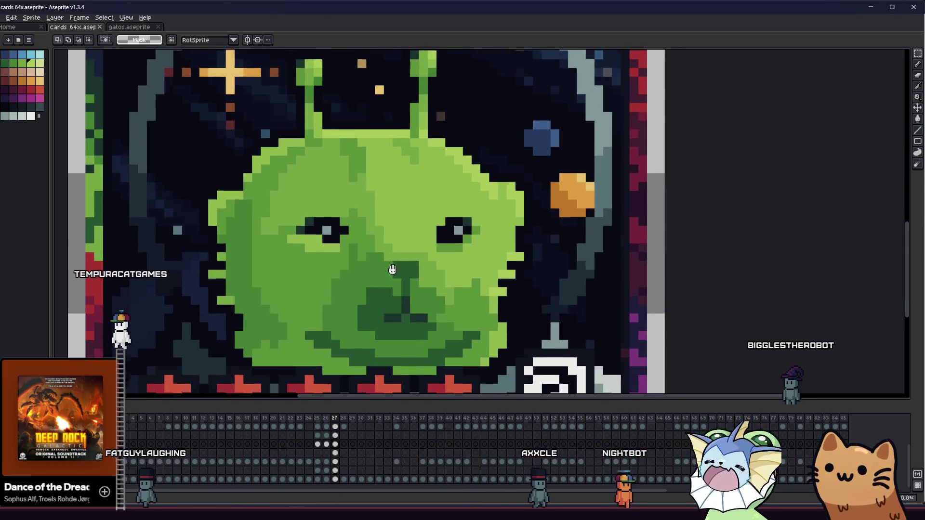
pyautogui.moveTo(392, 269); pyautogui.dragTo(394, 261)
pyautogui.press('g')
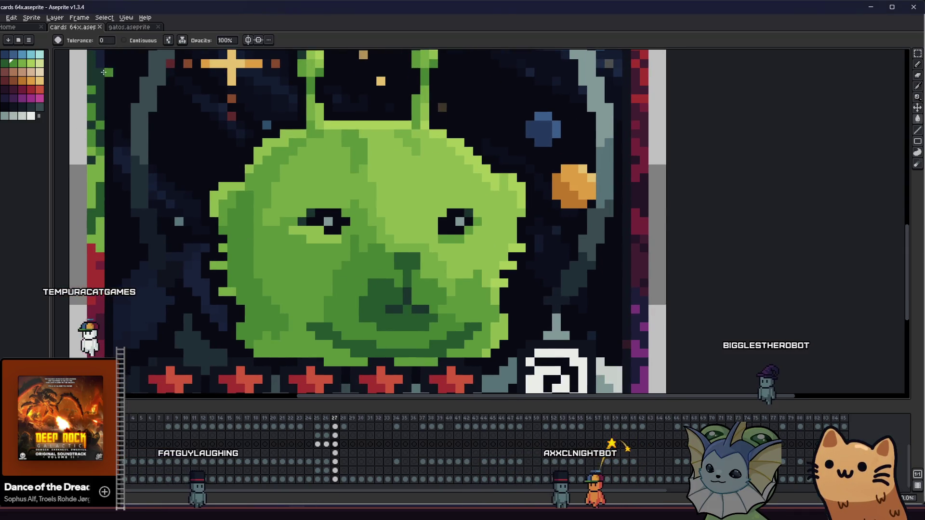
pyautogui.click(226, 40)
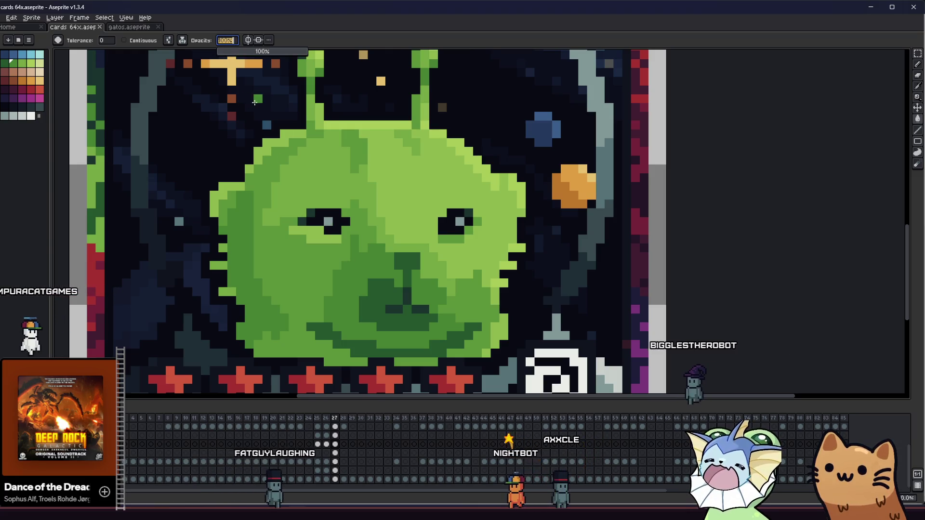
pyautogui.write('50')
pyautogui.press('Return')
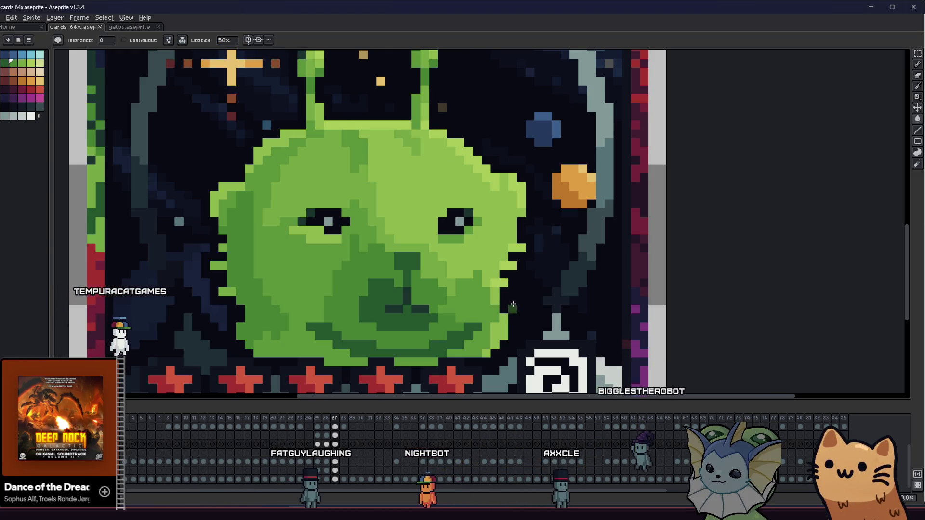
# Fill the alien's mouth at 50% opacity, undoing and then redoing the fill.
pyautogui.rightClick(430, 228)
pyautogui.press('Escape')
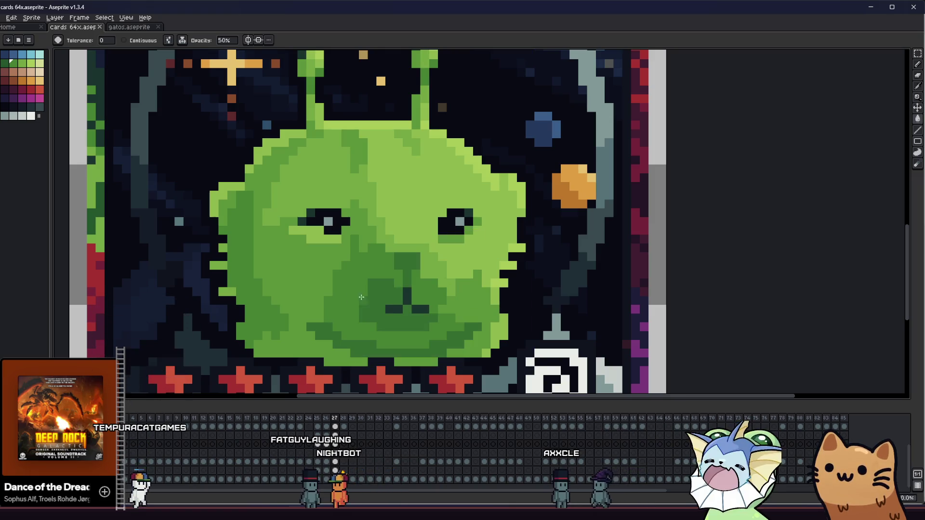
pyautogui.hotkey('ctrl', 'z')
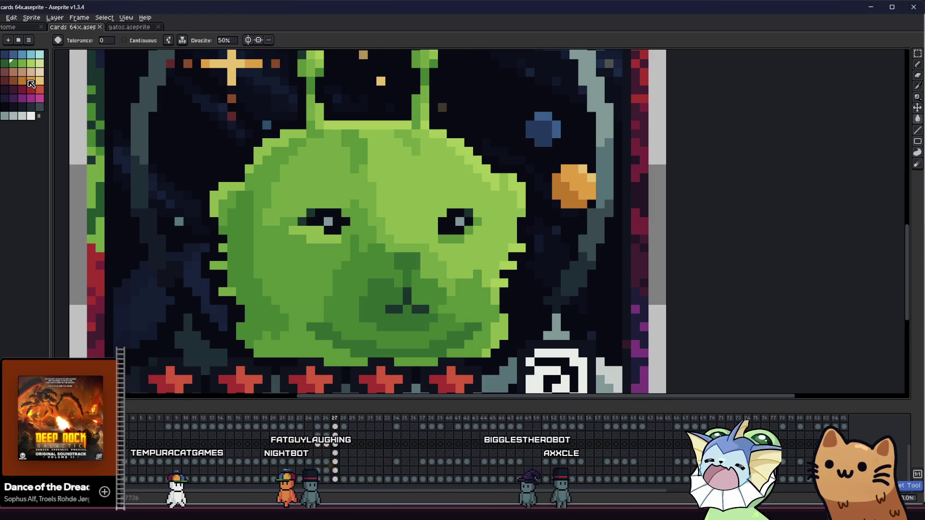
pyautogui.hotkey('ctrl', 'y')
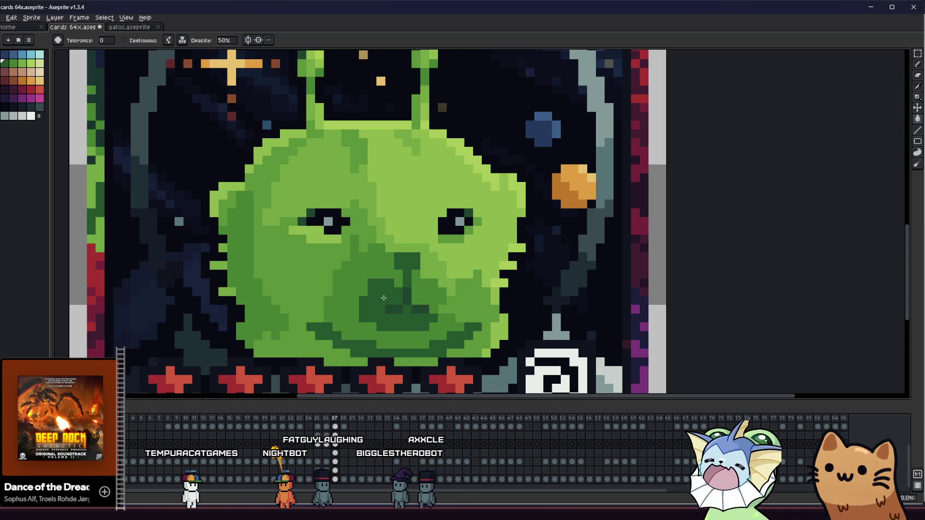
pyautogui.press('ctrl')
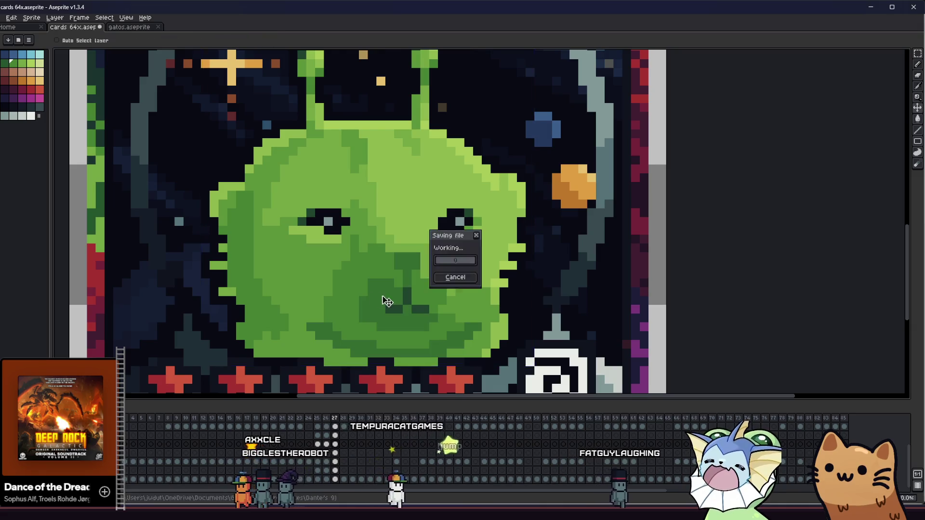
pyautogui.scroll(-3, 386, 300)
pyautogui.press('m')
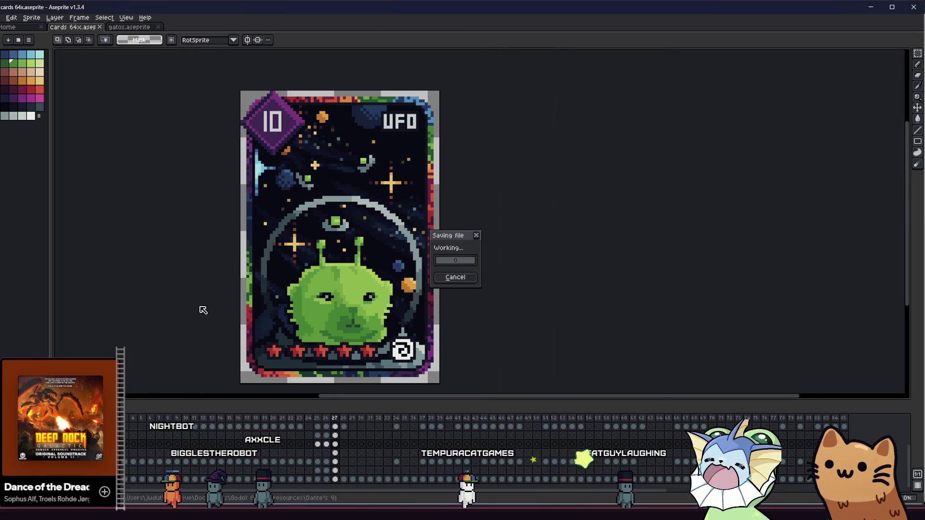
pyautogui.hscroll(-2, 227, 303)
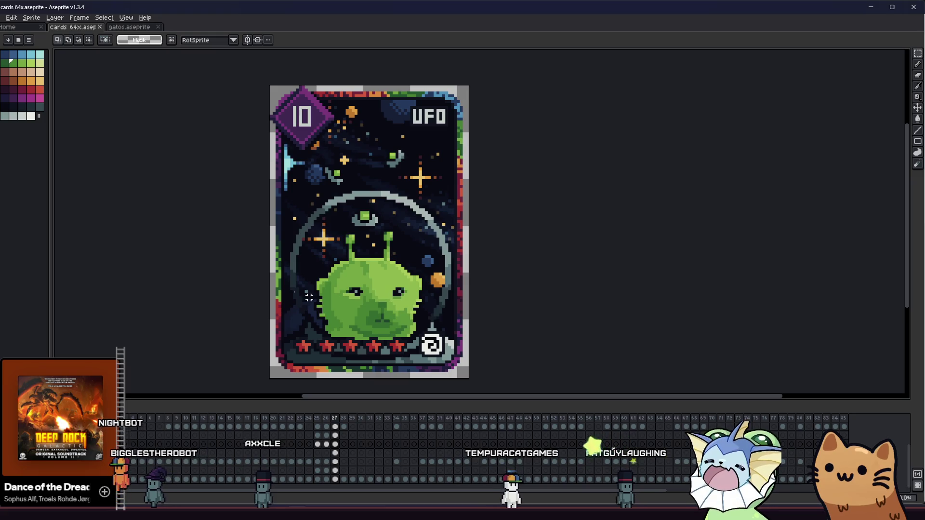
pyautogui.hscroll(-1, 300, 289)
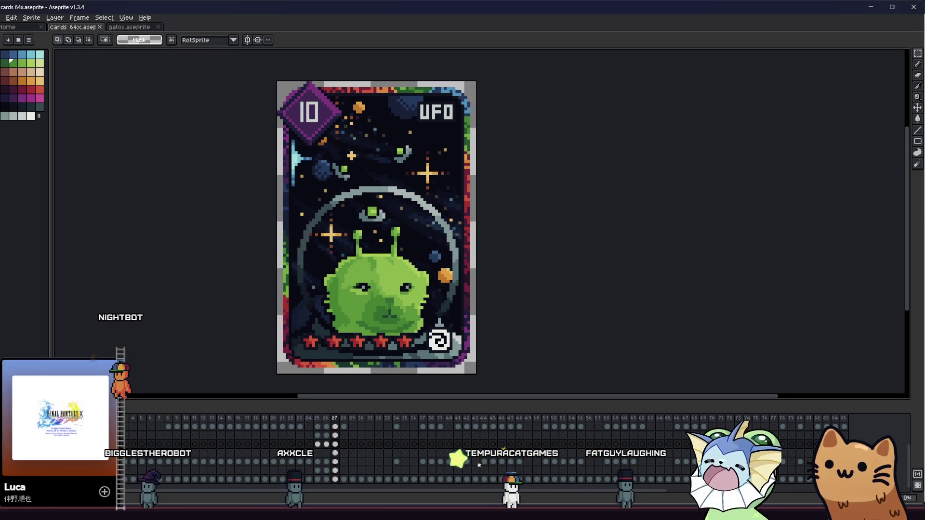
# Choose a yellow-green colour from the palette for filling.
pyautogui.click(2, 17)
pyautogui.moveTo(55, 95)
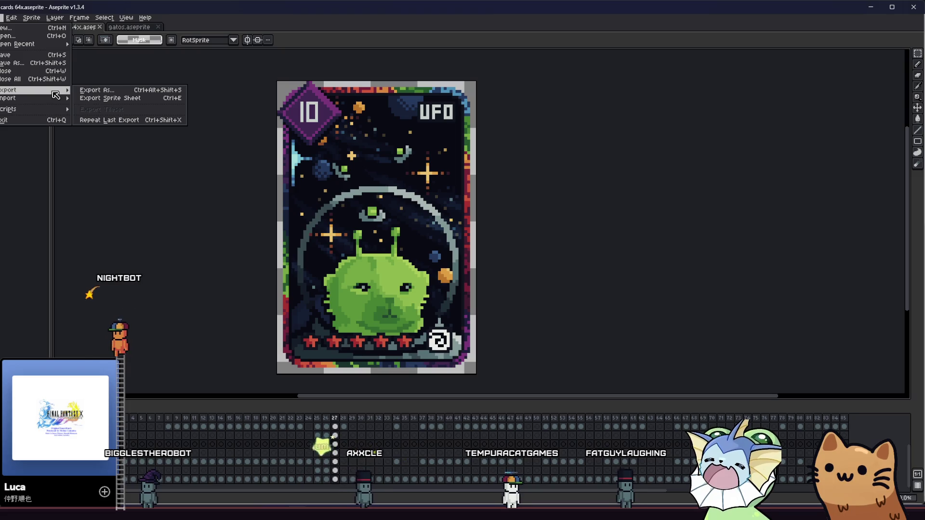
pyautogui.scroll(5, 242, 277)
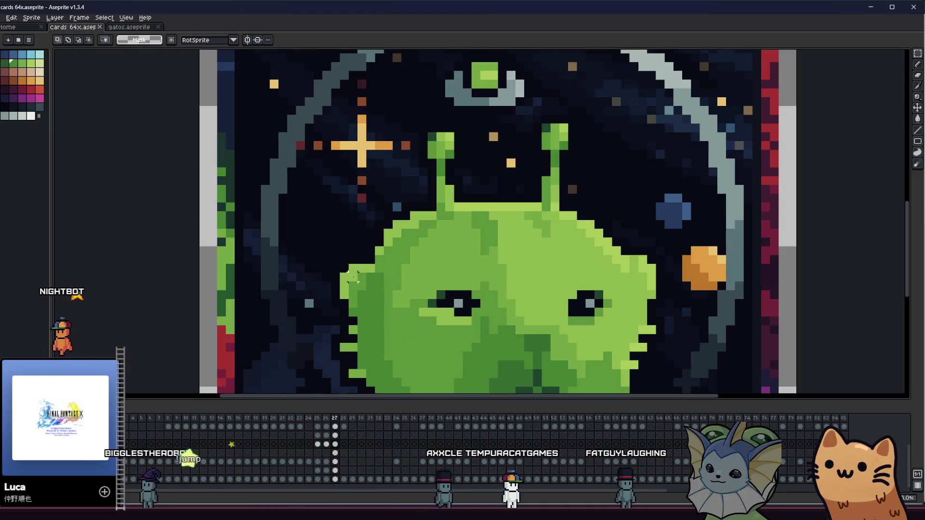
pyautogui.moveTo(333, 272); pyautogui.dragTo(306, 260)
pyautogui.click(40, 65)
pyautogui.press('g')
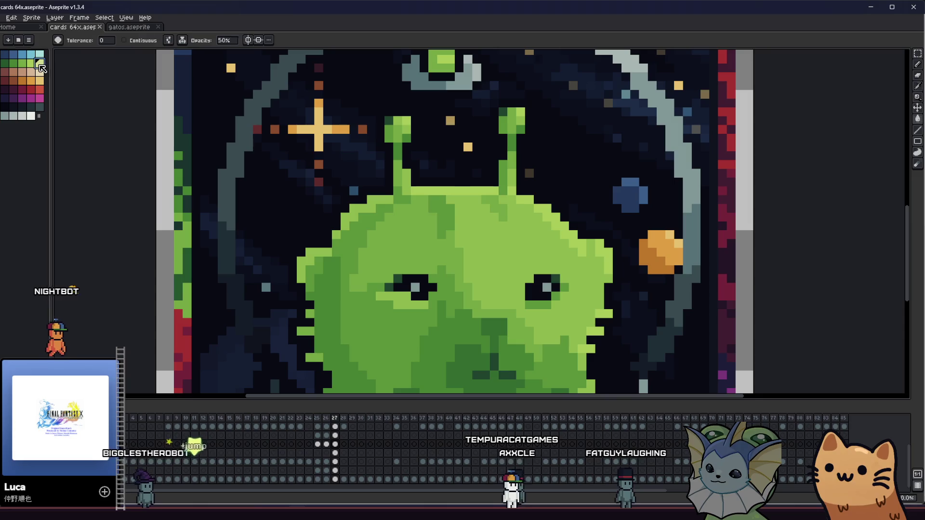
pyautogui.scroll(-3, 467, 222)
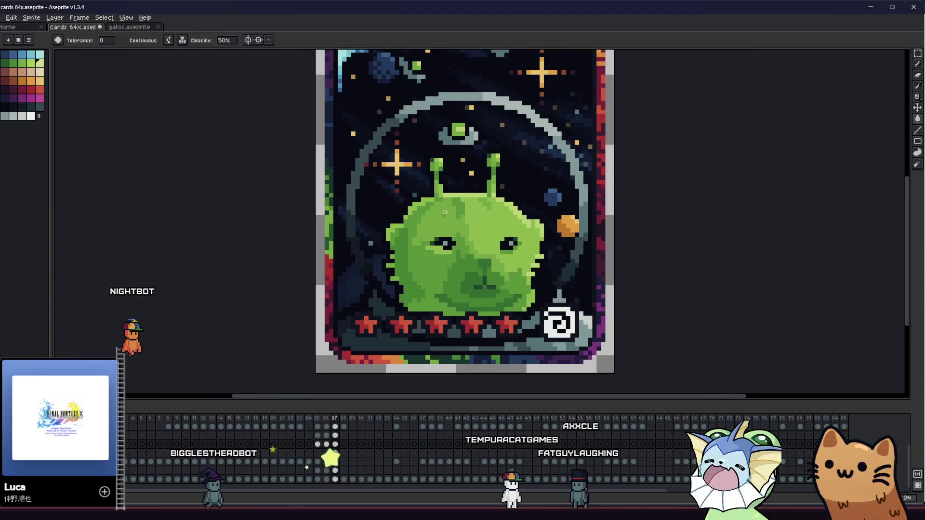
pyautogui.scroll(-3, 260, 181)
# Touch up the card art using the selection and fill tools.
pyautogui.press('m')
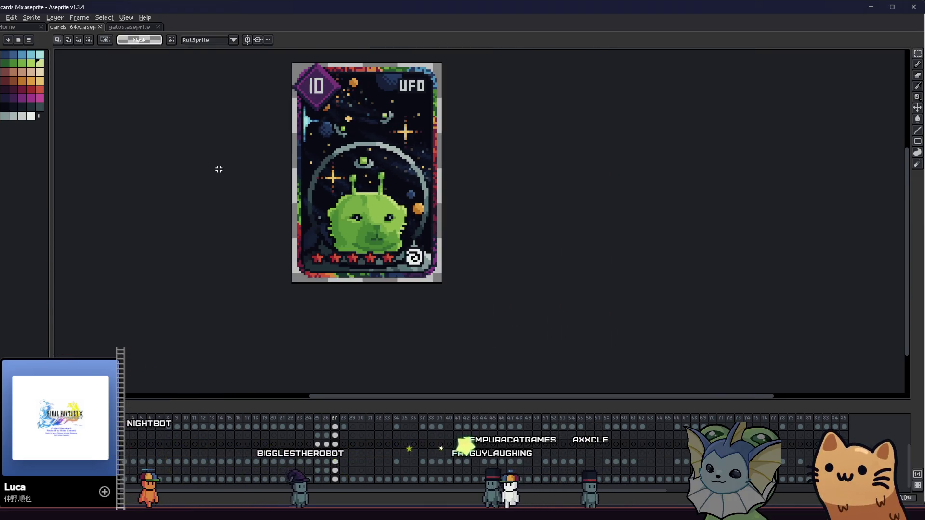
pyautogui.scroll(2, 283, 242)
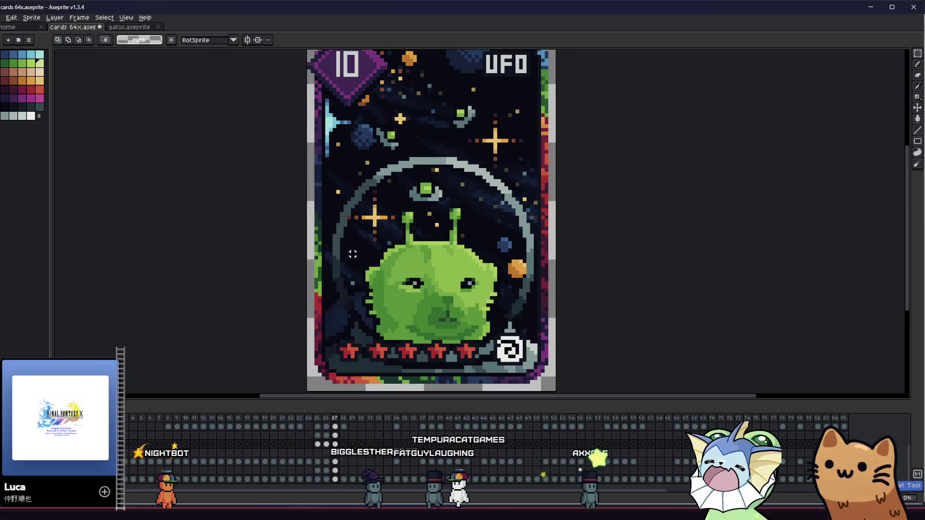
pyautogui.press('g')
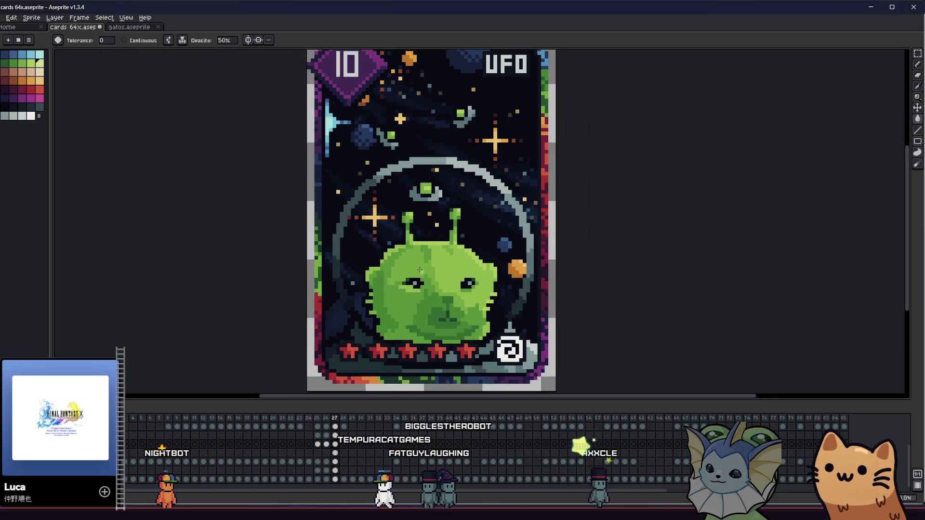
pyautogui.scroll(3, 420, 271)
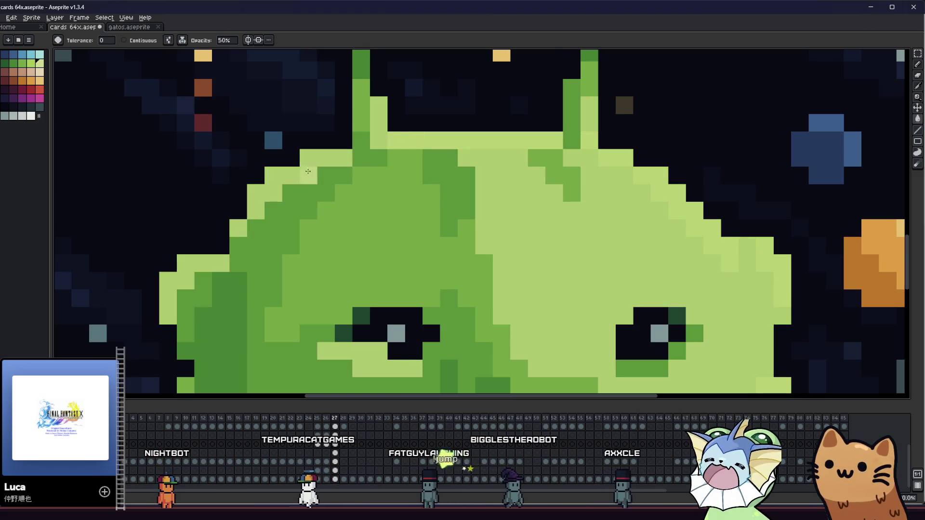
pyautogui.scroll(-3, 225, 232)
pyautogui.moveTo(224, 232); pyautogui.dragTo(244, 254)
pyautogui.press('m')
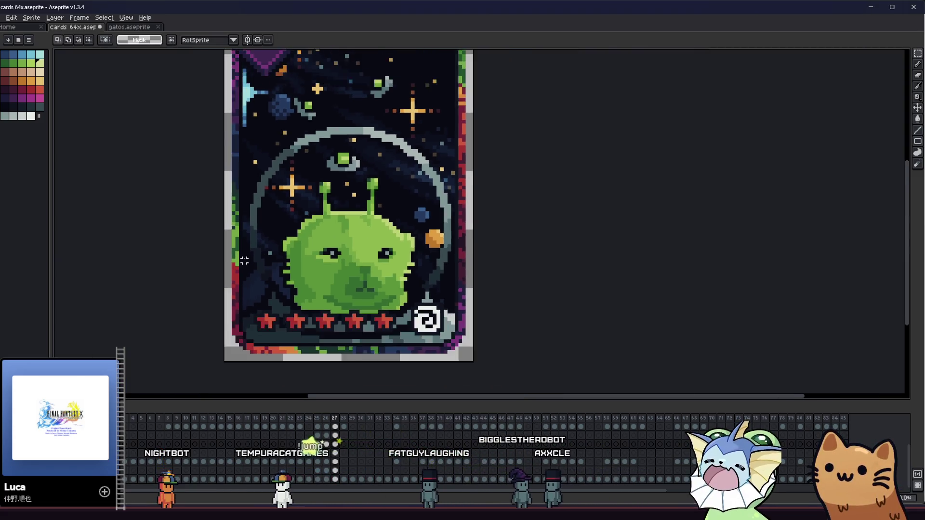
pyautogui.scroll(-2, 239, 260)
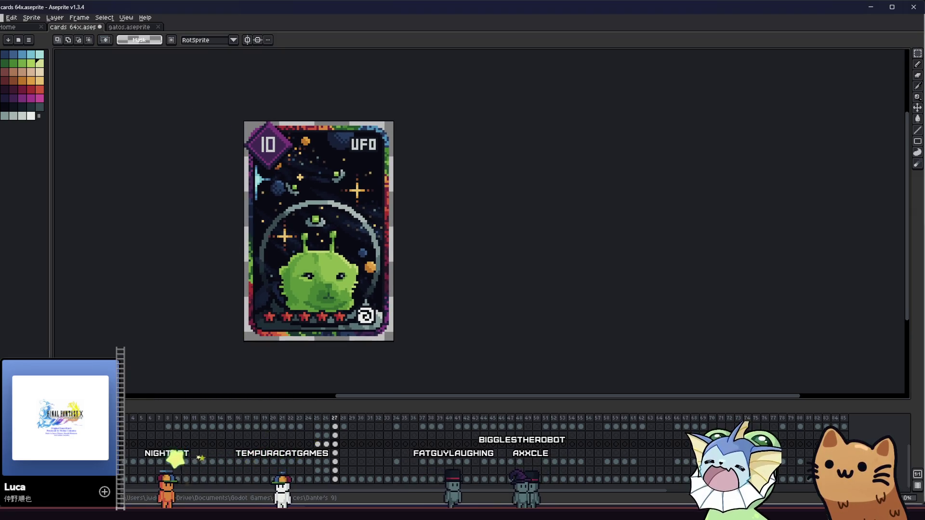
# Re-export the card as ufo_full.png and confirm overwriting the existing file.
pyautogui.click(2, 17)
pyautogui.moveTo(51, 91)
pyautogui.click(99, 91)
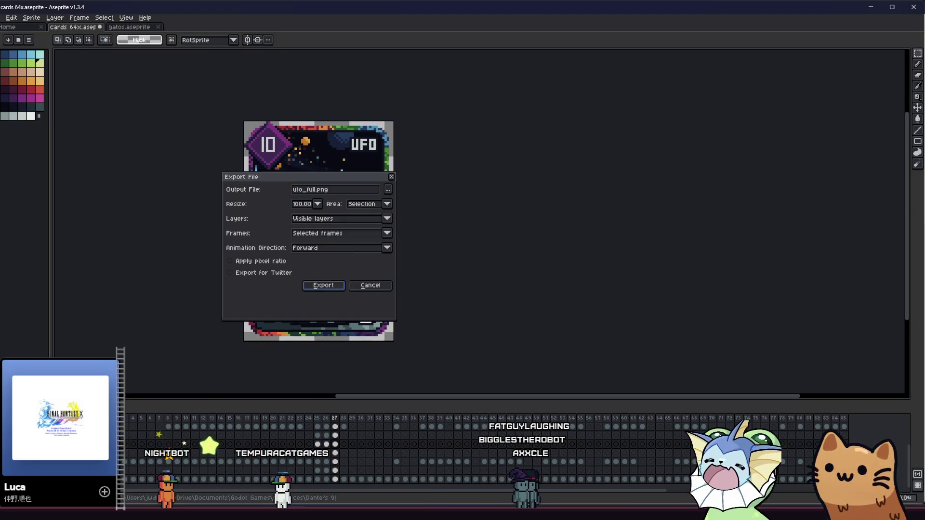
pyautogui.click(345, 288)
pyautogui.click(429, 281)
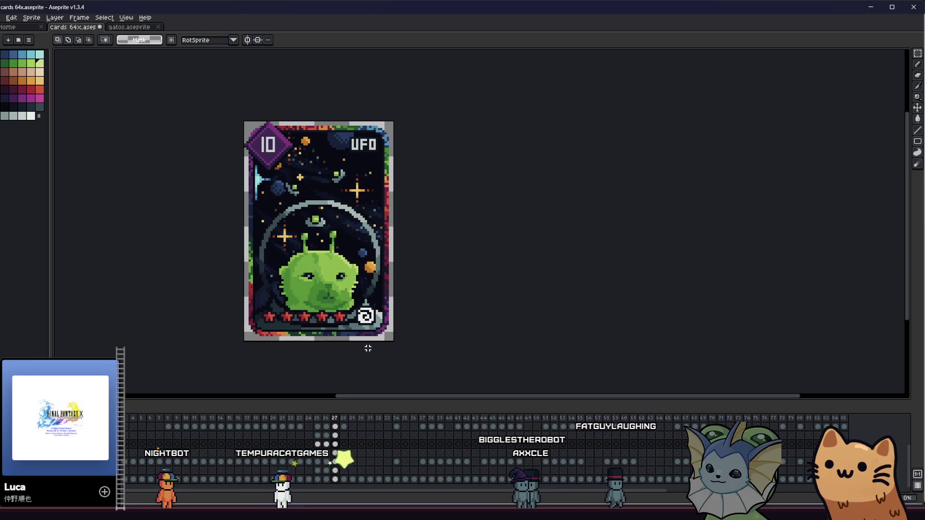
pyautogui.hotkey('alt', 'Tab')
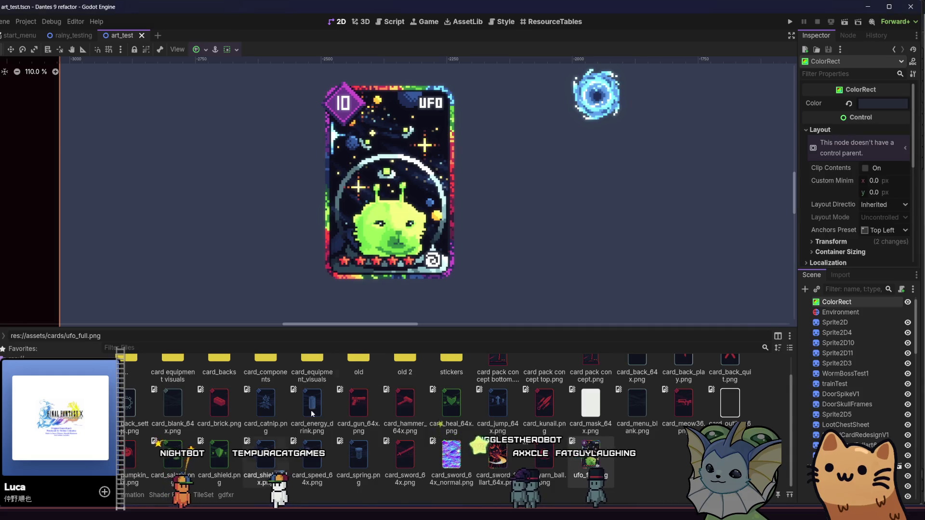
# Glance at the exported cards folder, then pan and zoom Godot's canvas onto the UFO card.
pyautogui.hotkey('alt', 'Tab')
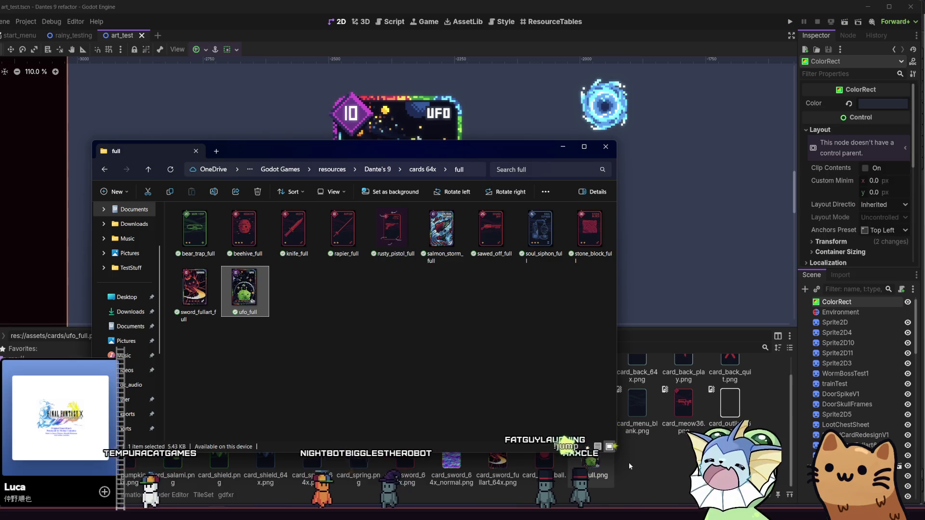
pyautogui.hotkey('alt', 'Tab')
pyautogui.moveTo(578, 206)
pyautogui.mouseDown()
pyautogui.moveTo(457, 249)
pyautogui.moveTo(447, 233)
pyautogui.mouseUp()
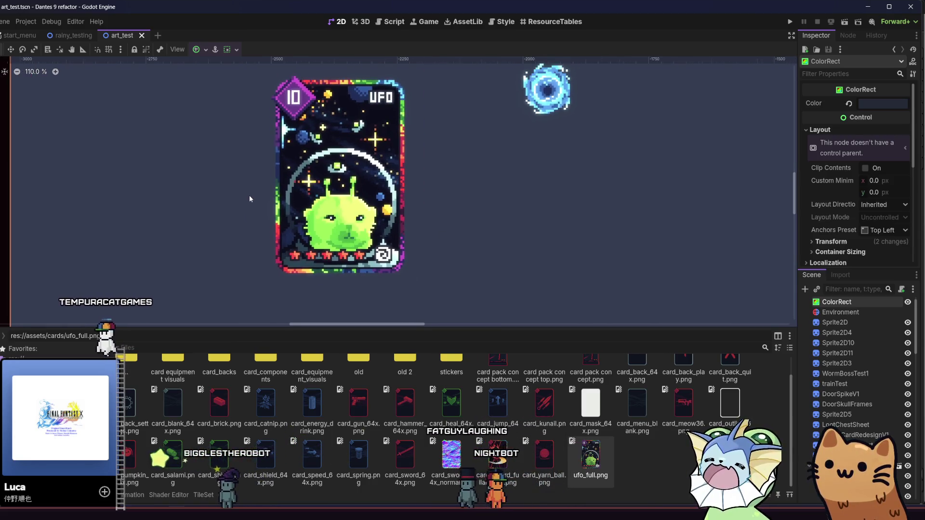
pyautogui.scroll(5, 249, 198)
pyautogui.moveTo(250, 198); pyautogui.dragTo(237, 188)
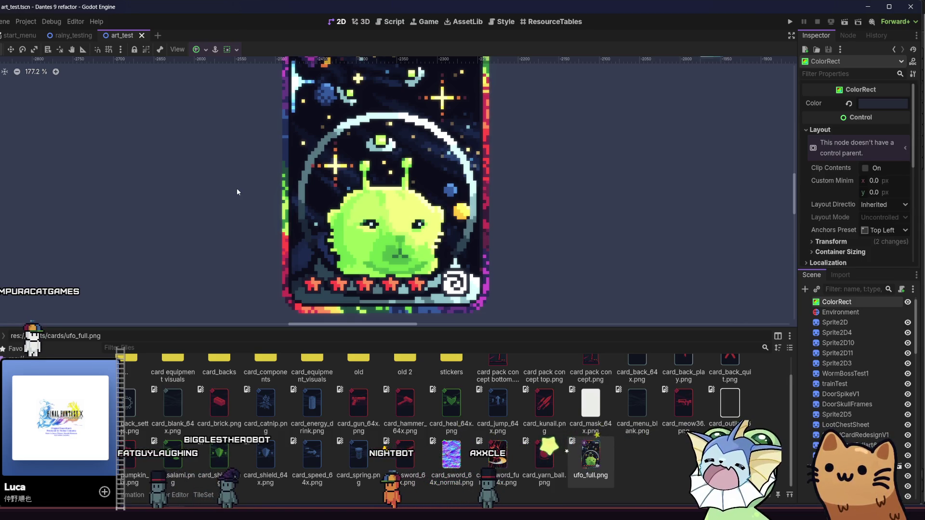
# Open card_salmon_storm.tres, assign ufo_full.png as its Card Art Texture, and launch the game.
pyautogui.hotkey('alt', 'shift', 'o')
pyautogui.write('card_')
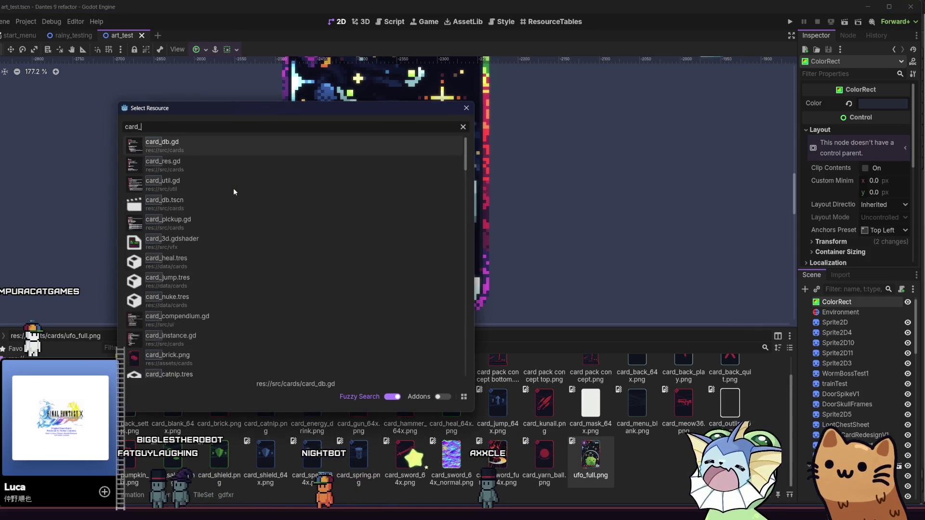
pyautogui.write('salmon')
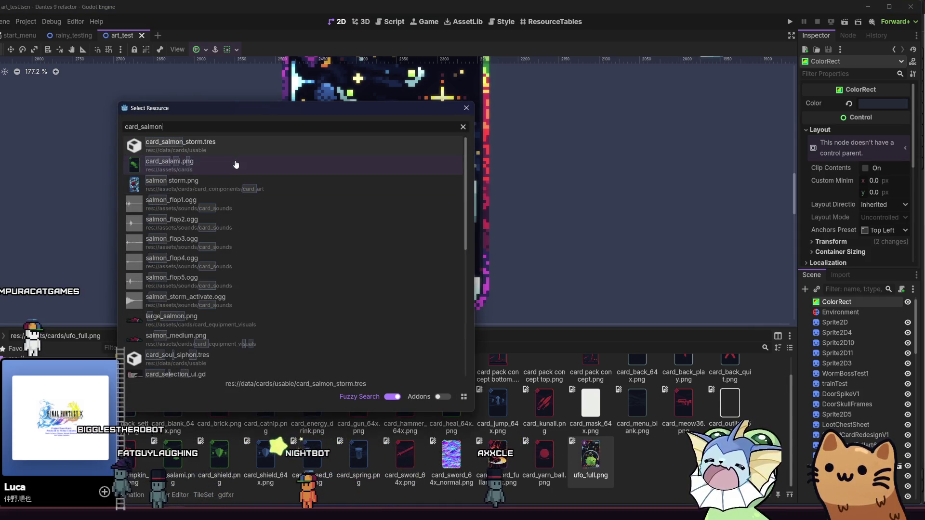
pyautogui.doubleClick(225, 149)
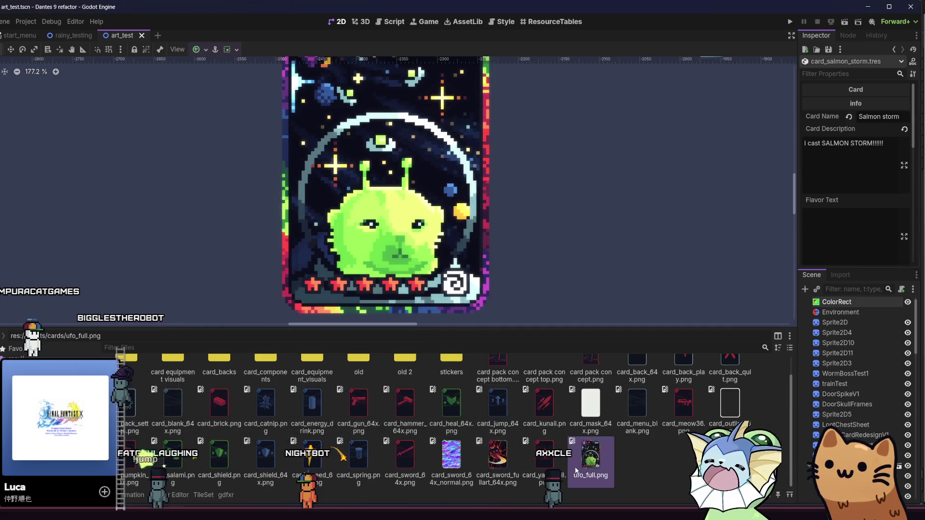
pyautogui.scroll(-5, 819, 200)
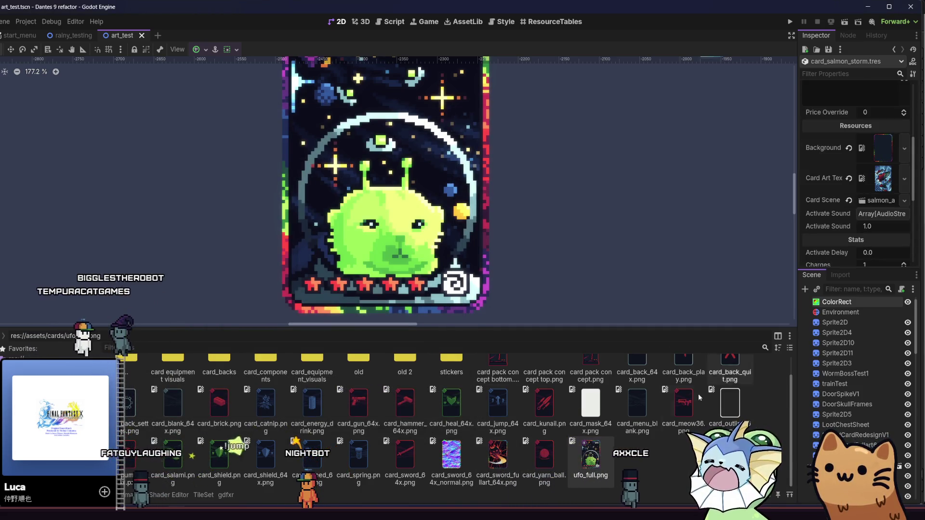
pyautogui.moveTo(591, 452)
pyautogui.mouseDown()
pyautogui.moveTo(867, 195)
pyautogui.moveTo(870, 166)
pyautogui.mouseUp()
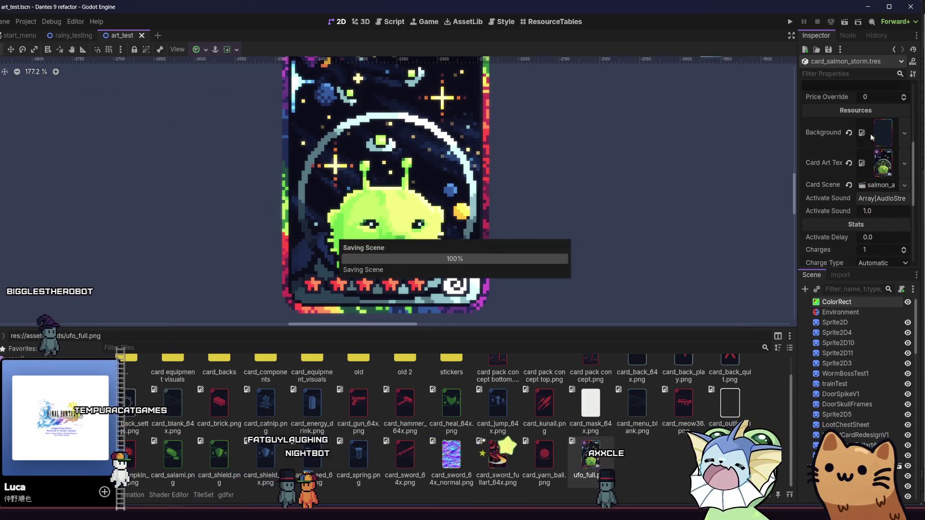
pyautogui.click(789, 21)
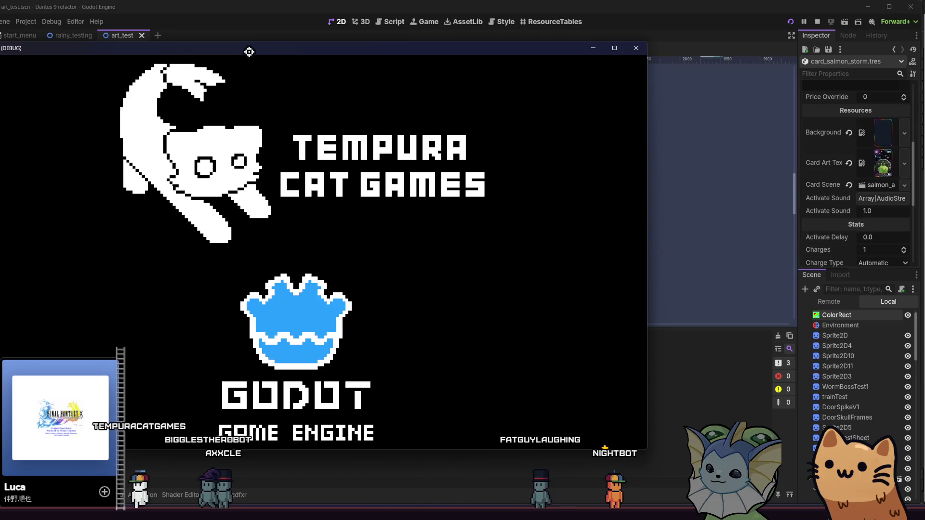
# Start a new run, add Salmon Storm from the F1 debug menu, and check its UFO art in the deck.
pyautogui.doubleClick(249, 52)
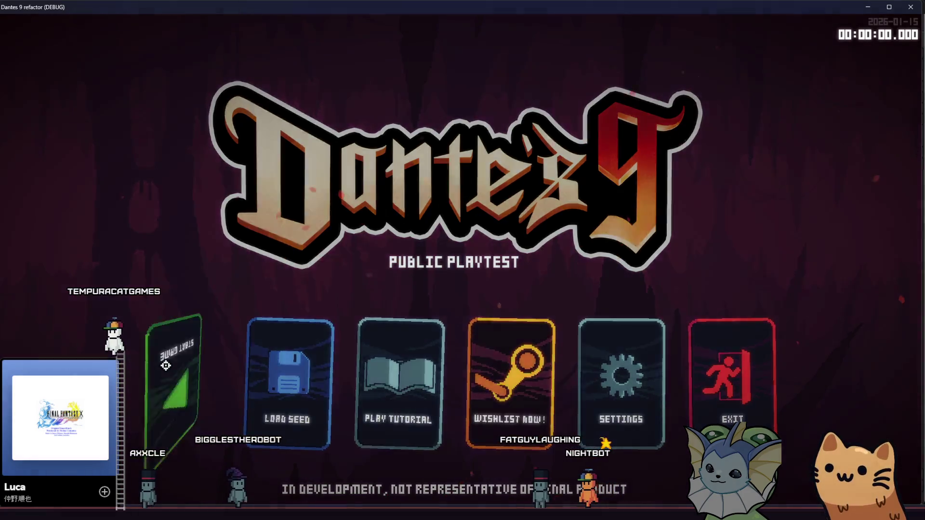
pyautogui.click(165, 366)
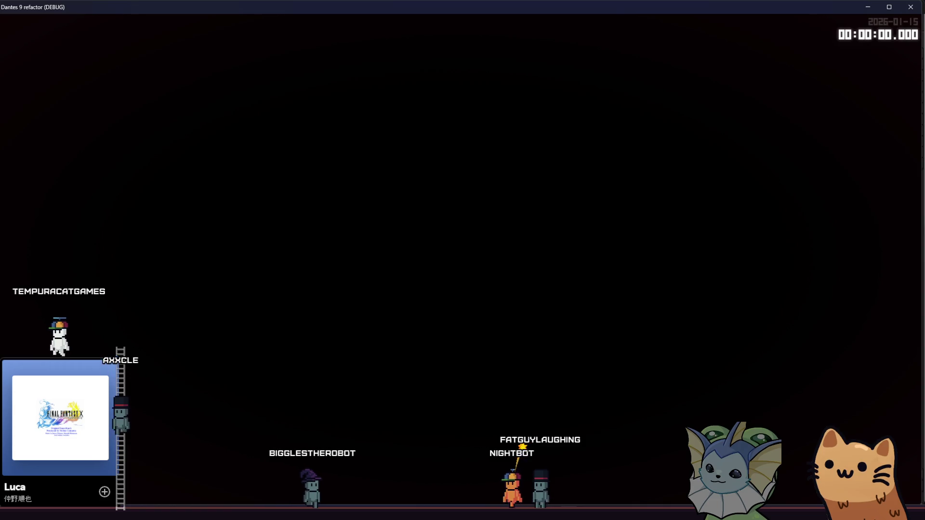
pyautogui.press('F1')
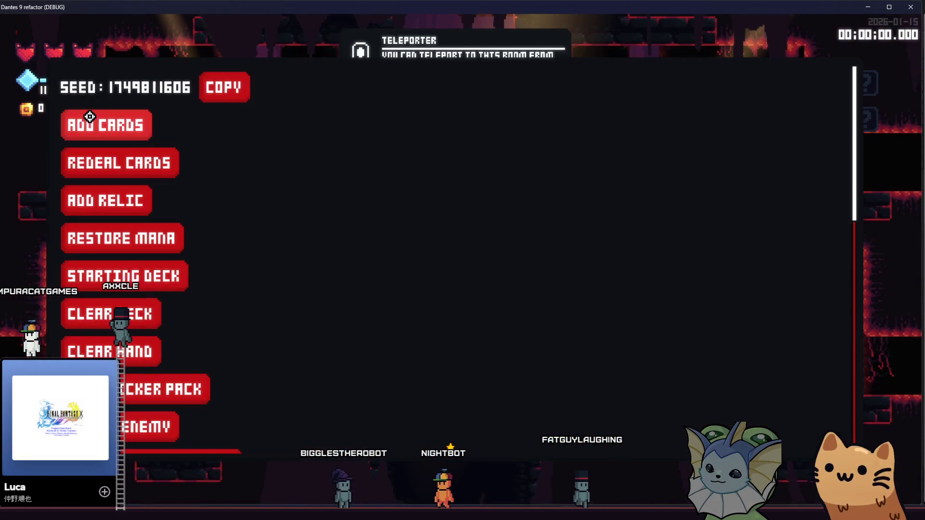
pyautogui.scroll(-5, 671, 200)
pyautogui.click(722, 387)
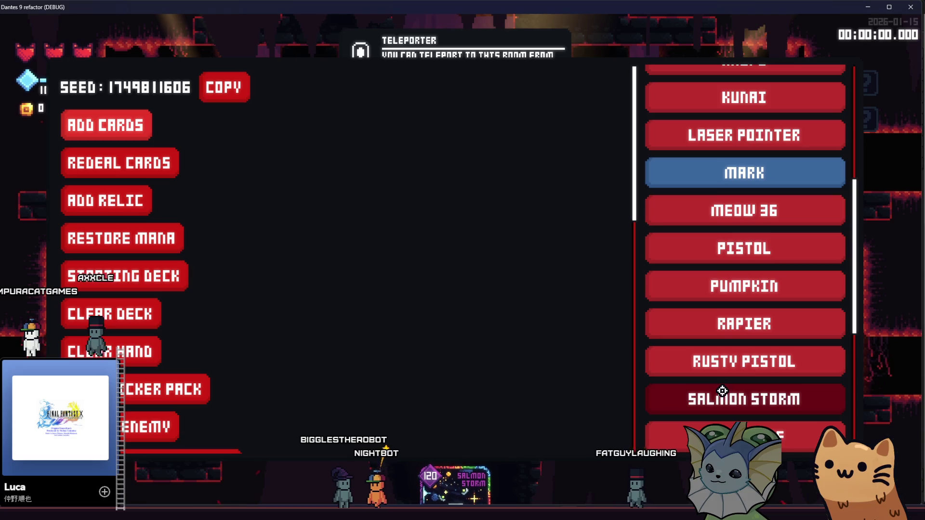
pyautogui.press('F1')
pyautogui.press('Escape')
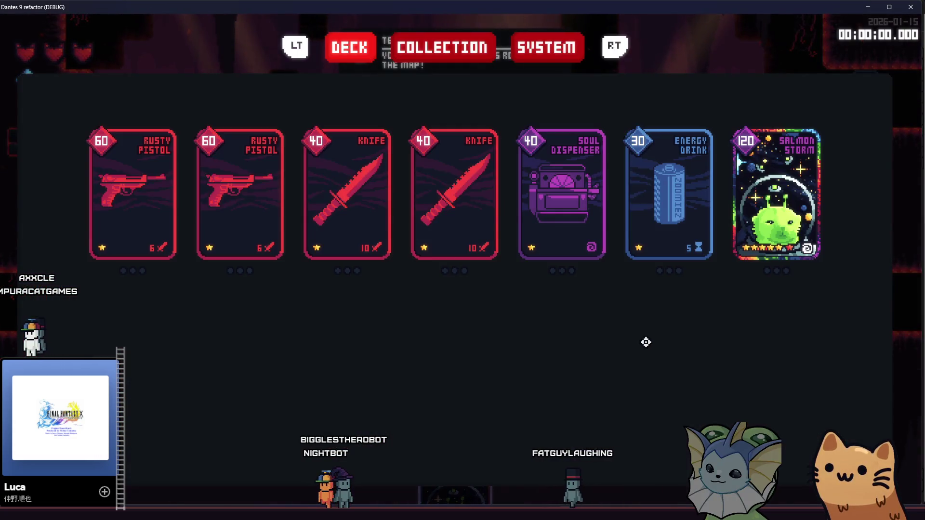
pyautogui.moveTo(797, 174)
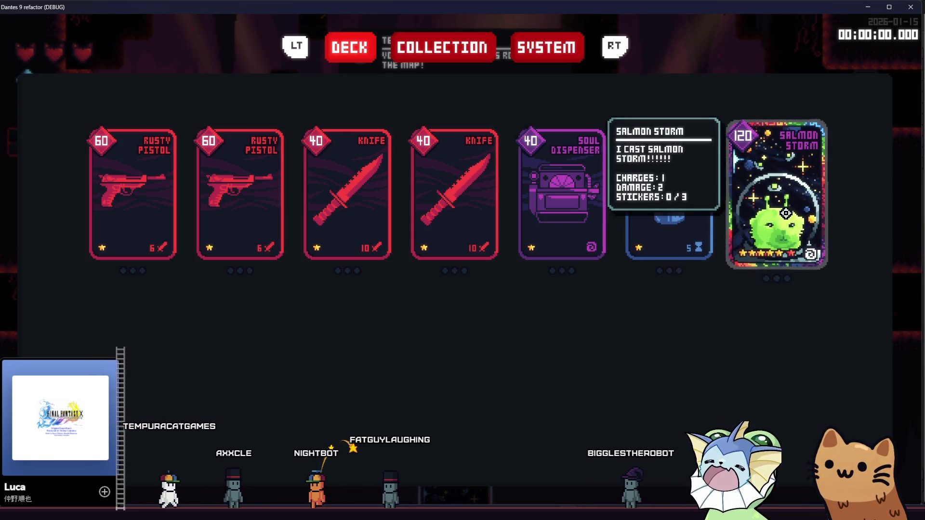
pyautogui.press('Escape')
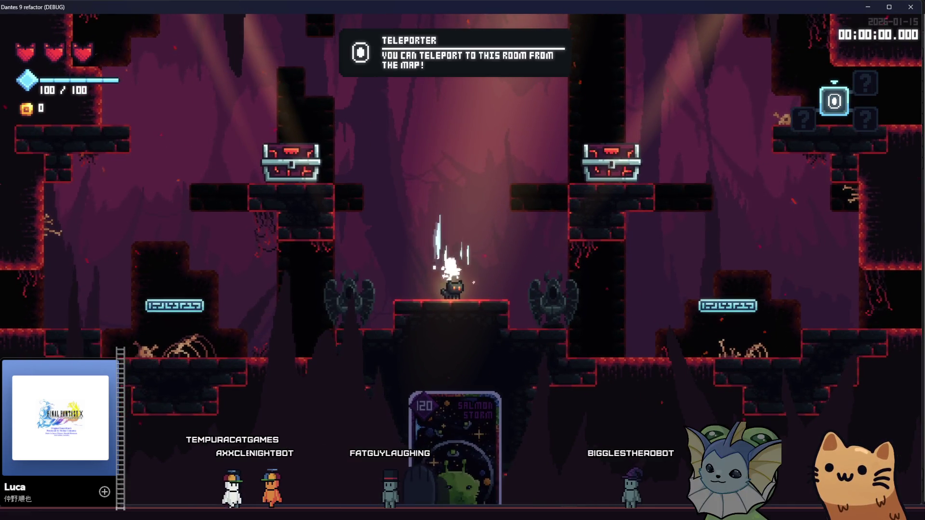
# Teleport to the shop room from the debug menu's room list.
pyautogui.press('`')
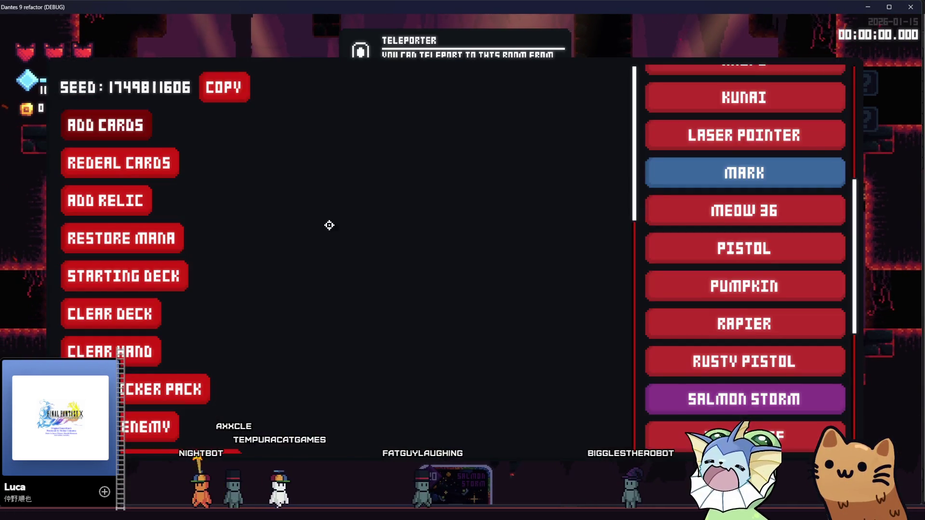
pyautogui.scroll(-8, 145, 270)
pyautogui.scroll(1, 125, 217)
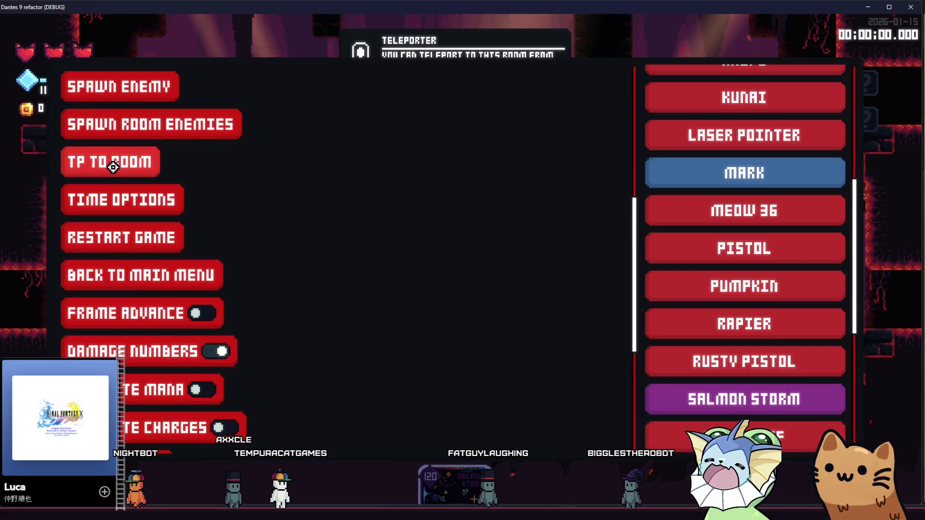
pyautogui.click(118, 162)
pyautogui.scroll(-1, 640, 168)
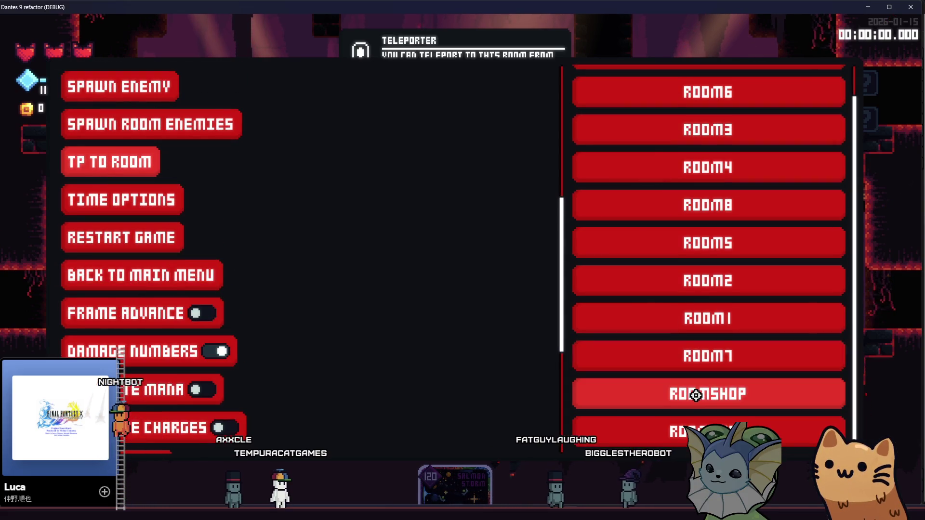
pyautogui.click(698, 394)
# Pick the Salmon Storm card in the Forge panel, then close the panel.
pyautogui.press('e')
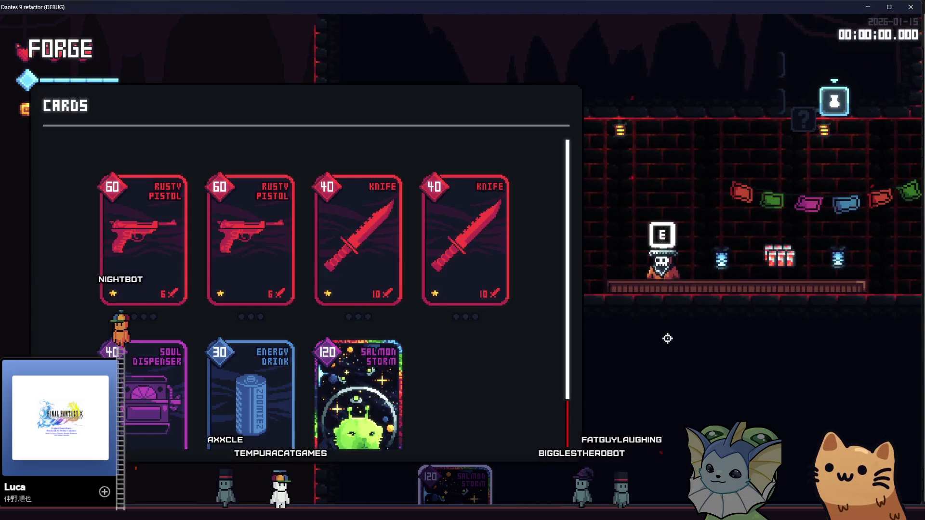
pyautogui.click(359, 386)
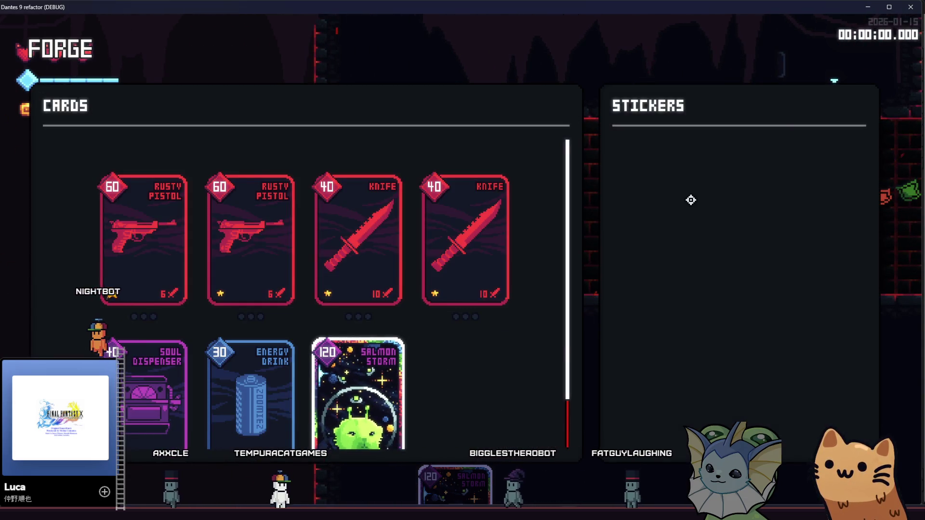
pyautogui.press('Escape')
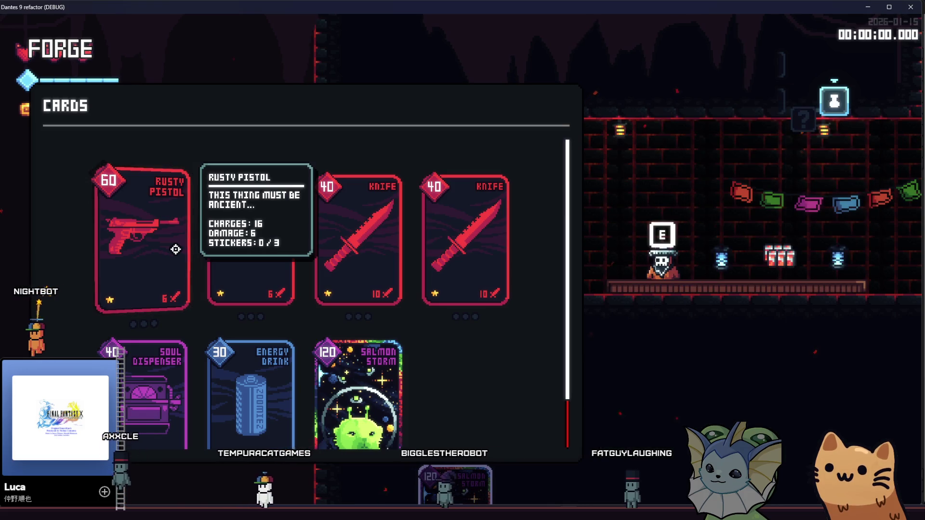
pyautogui.press('Tab')
pyautogui.press('Tab')
# Add three sticker packs for testing from the debug menu.
pyautogui.press('F1')
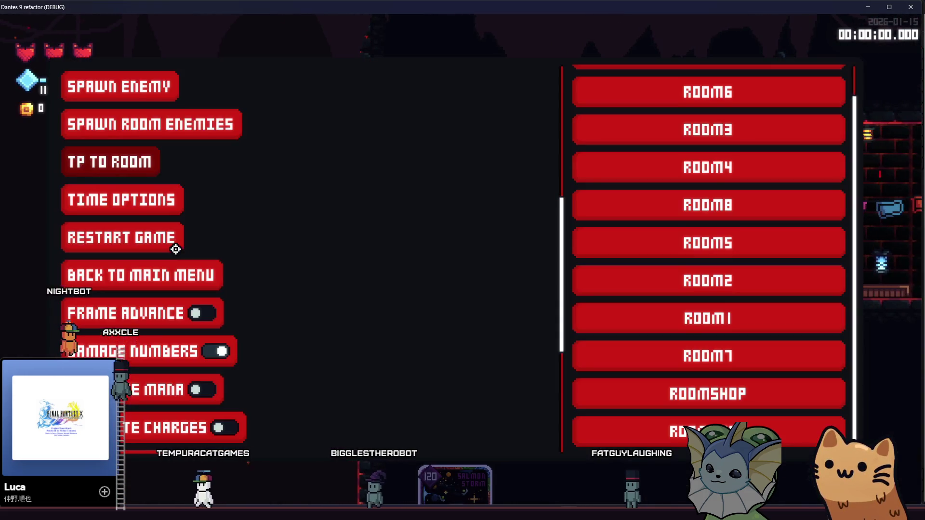
pyautogui.scroll(-2, 176, 287)
pyautogui.scroll(2, 153, 266)
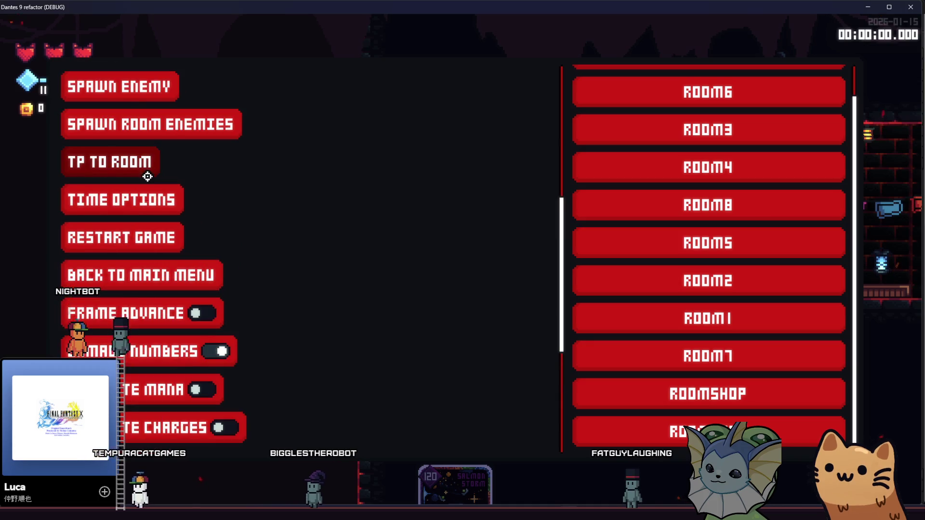
pyautogui.scroll(5, 143, 140)
pyautogui.scroll(-10, 135, 160)
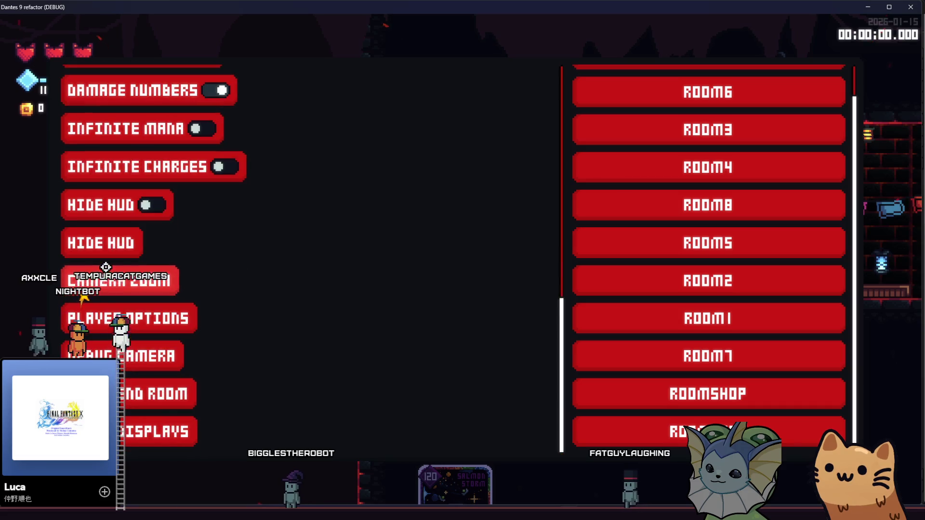
pyautogui.scroll(10, 117, 276)
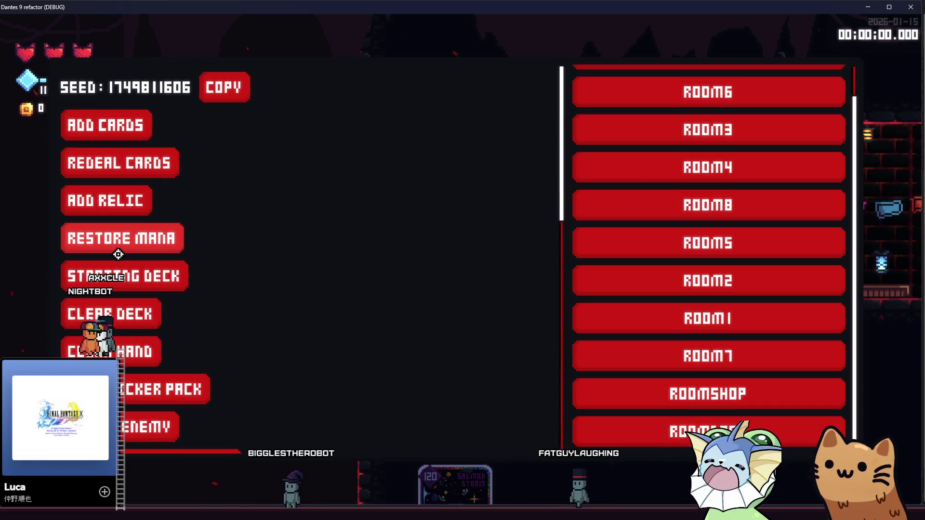
pyautogui.click(137, 388)
pyautogui.click(138, 388)
pyautogui.click(137, 388)
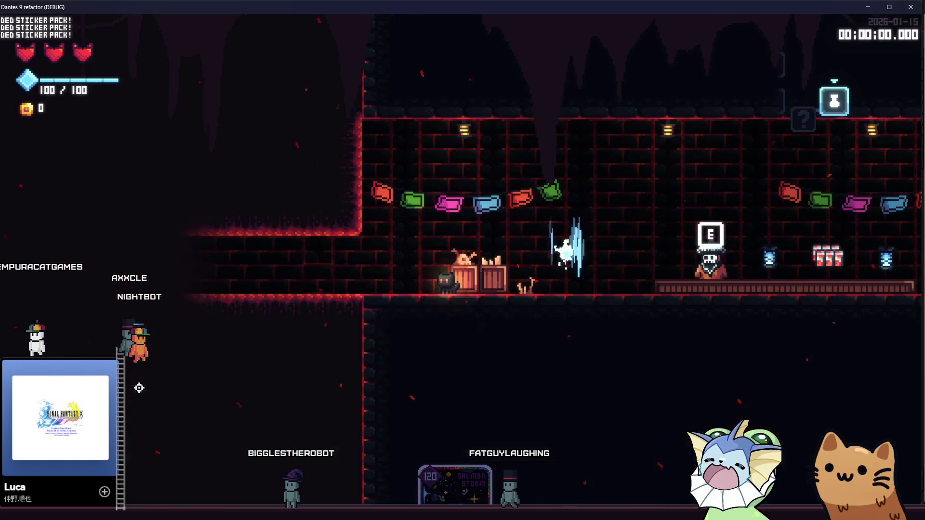
pyautogui.moveTo(366, 379)
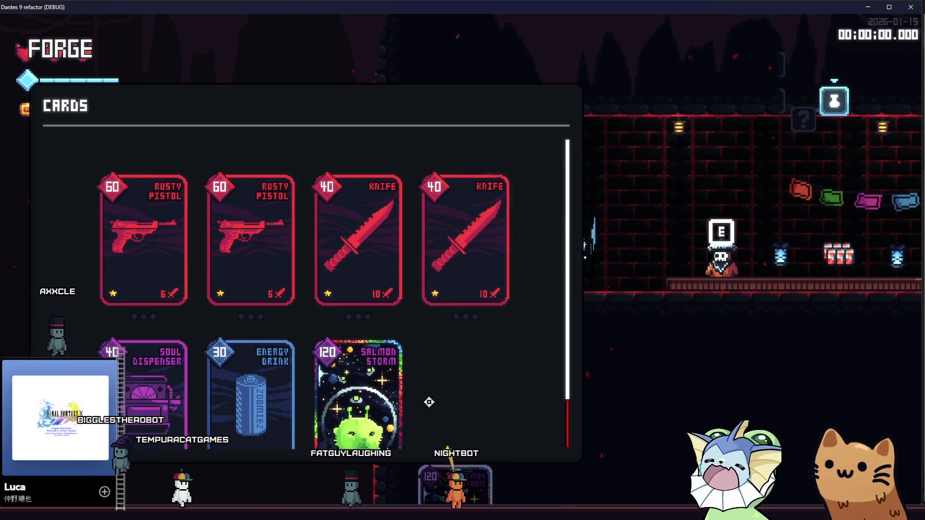
# Reopen the Forge, select Salmon Storm and open a sticker pack on it.
pyautogui.press('Escape')
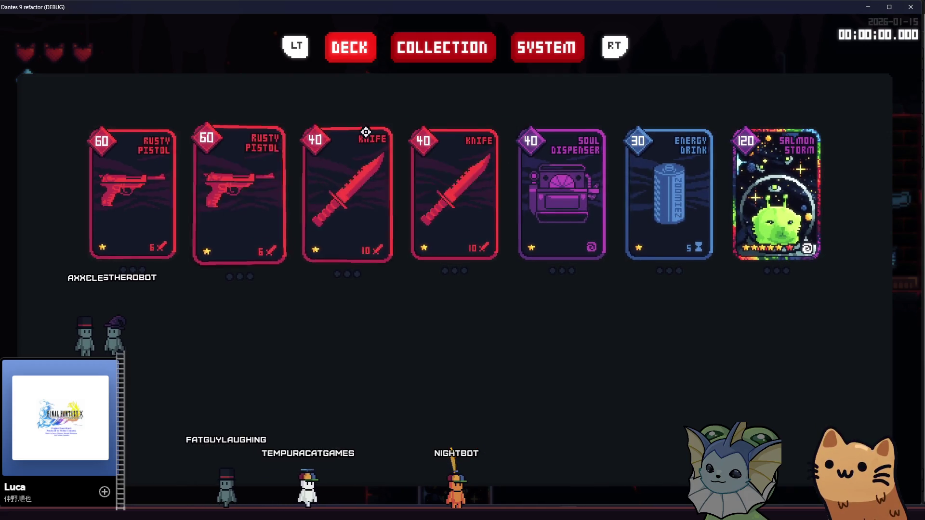
pyautogui.press('Escape')
pyautogui.press('e')
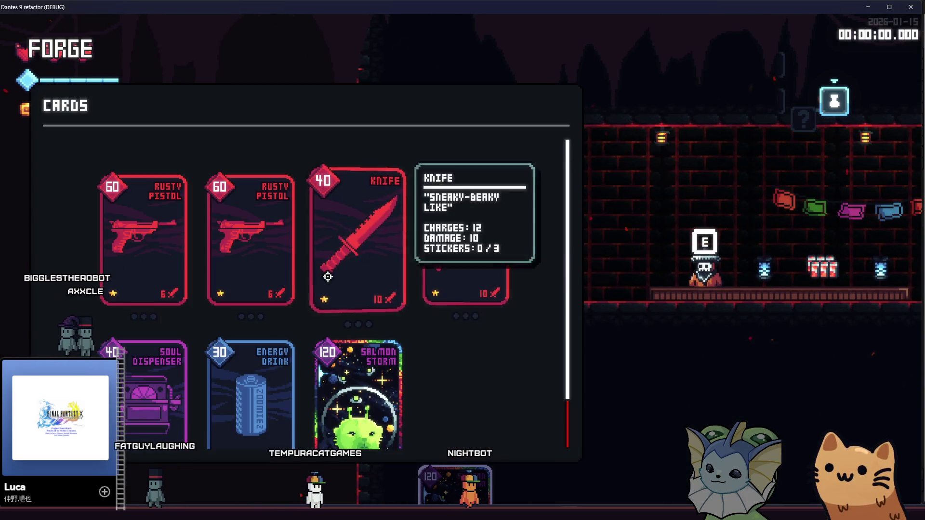
pyautogui.click(358, 381)
pyautogui.click(705, 194)
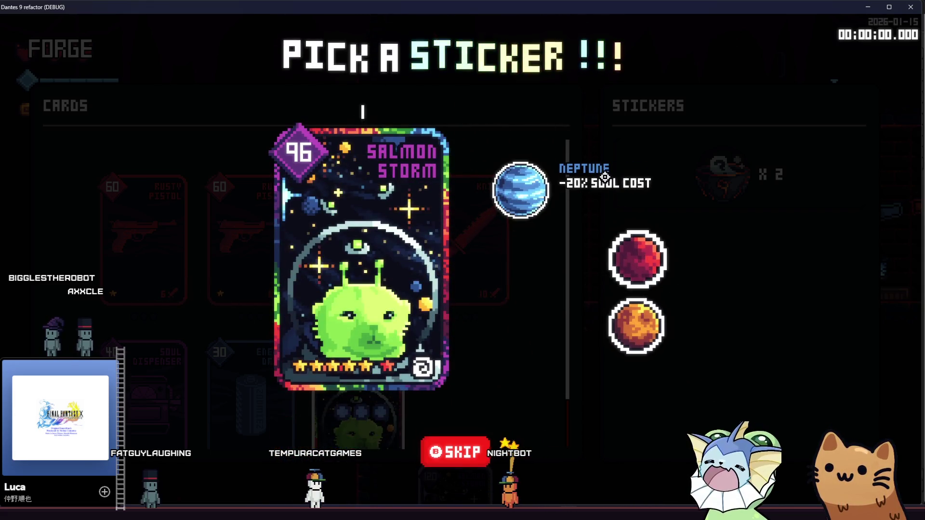
# Read the Neptune and Mars sticker effects on Salmon Storm, then close the game window.
pyautogui.moveTo(622, 266)
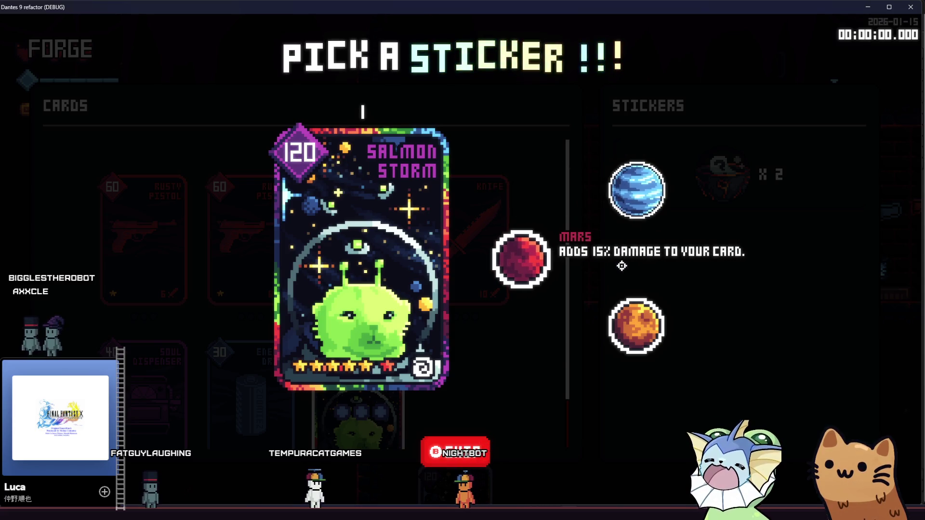
pyautogui.moveTo(598, 318)
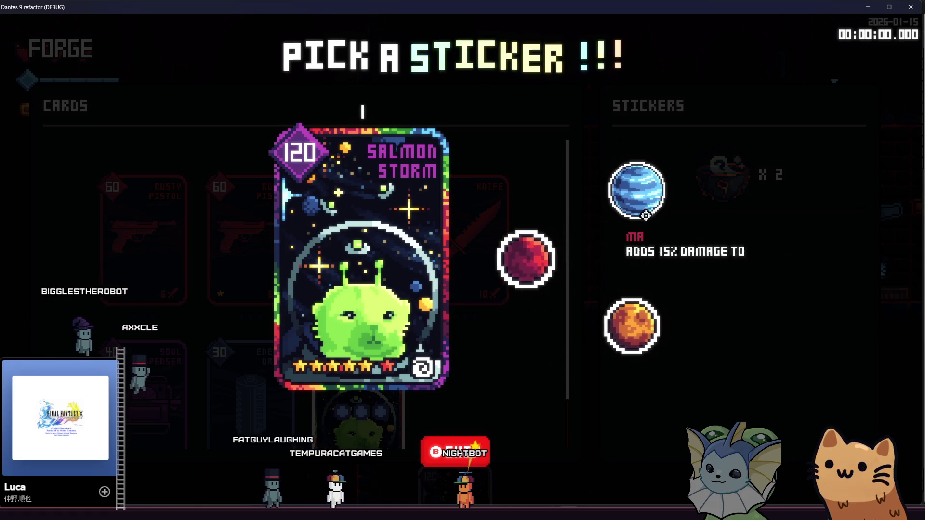
pyautogui.moveTo(524, 185)
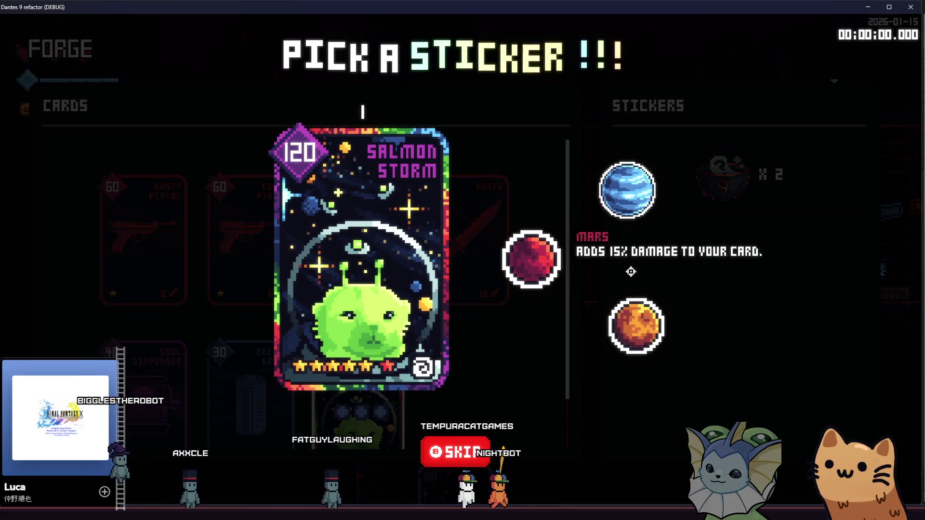
pyautogui.moveTo(653, 300)
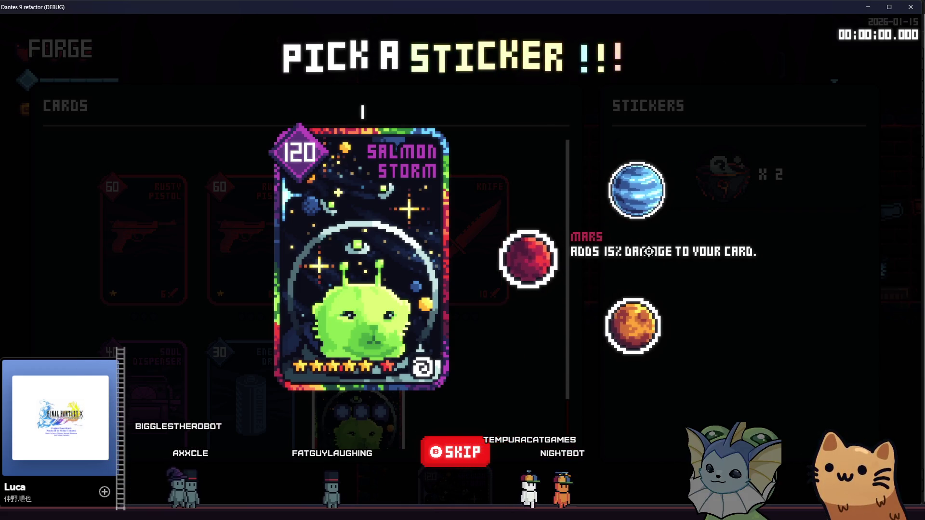
pyautogui.moveTo(612, 182)
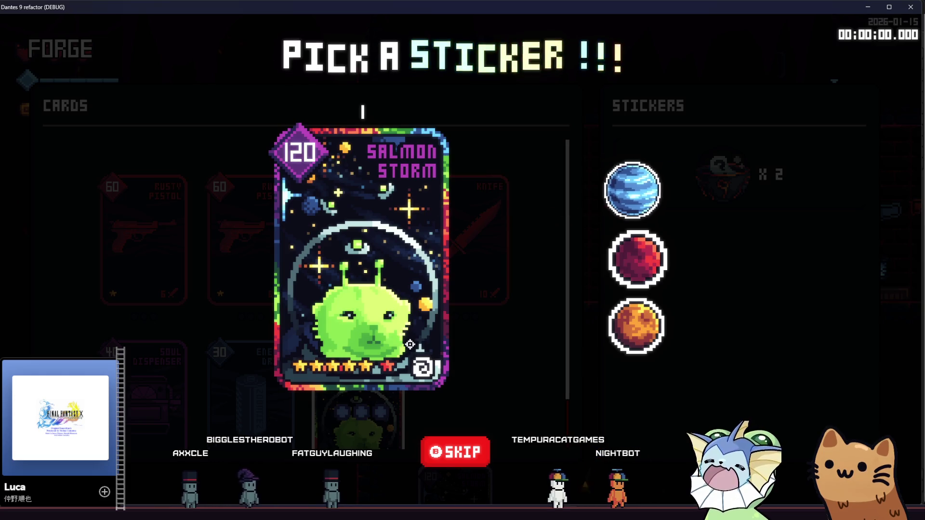
pyautogui.moveTo(661, 252)
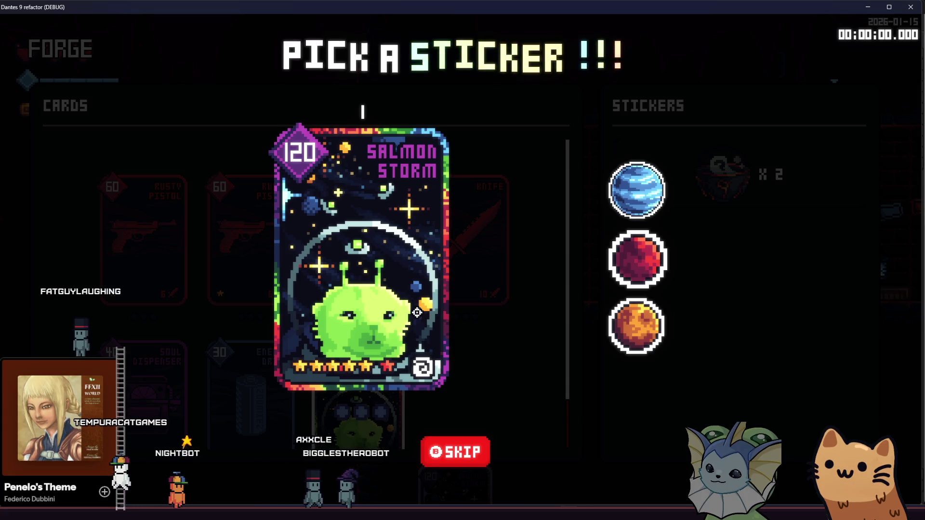
pyautogui.click(905, 6)
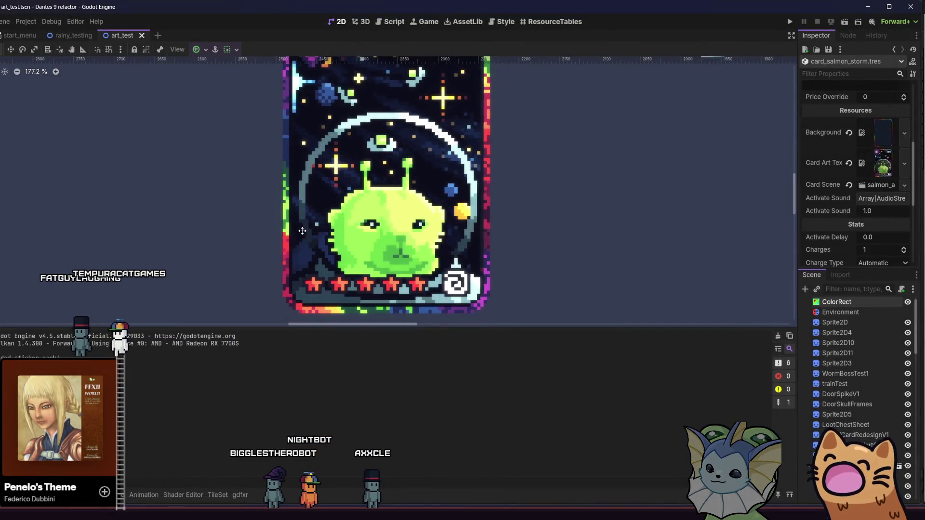
# Zoom out and pan art_test to view the UFO card row, then switch to Aseprite.
pyautogui.scroll(-5, 302, 230)
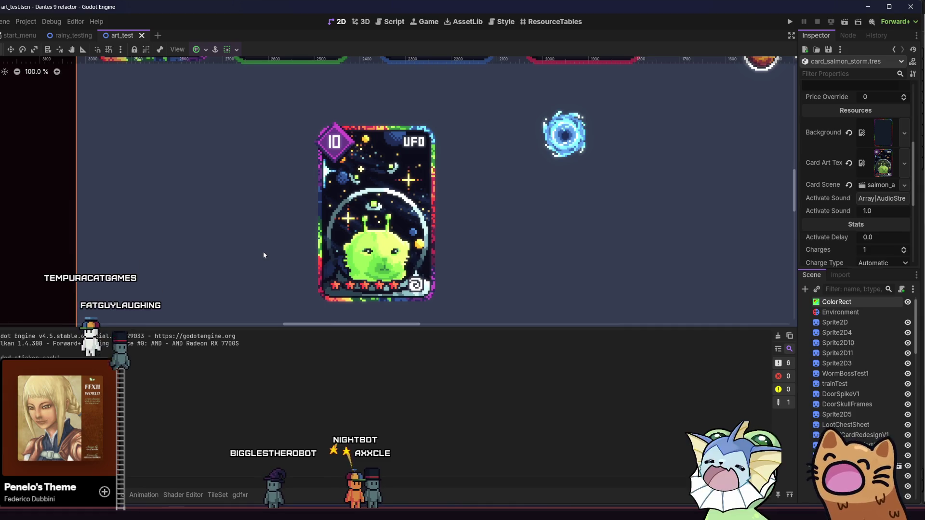
pyautogui.moveTo(257, 249)
pyautogui.mouseDown()
pyautogui.moveTo(254, 238)
pyautogui.moveTo(297, 291)
pyautogui.moveTo(297, 319)
pyautogui.mouseUp()
pyautogui.scroll(-1, 299, 284)
pyautogui.scroll(-3, 308, 270)
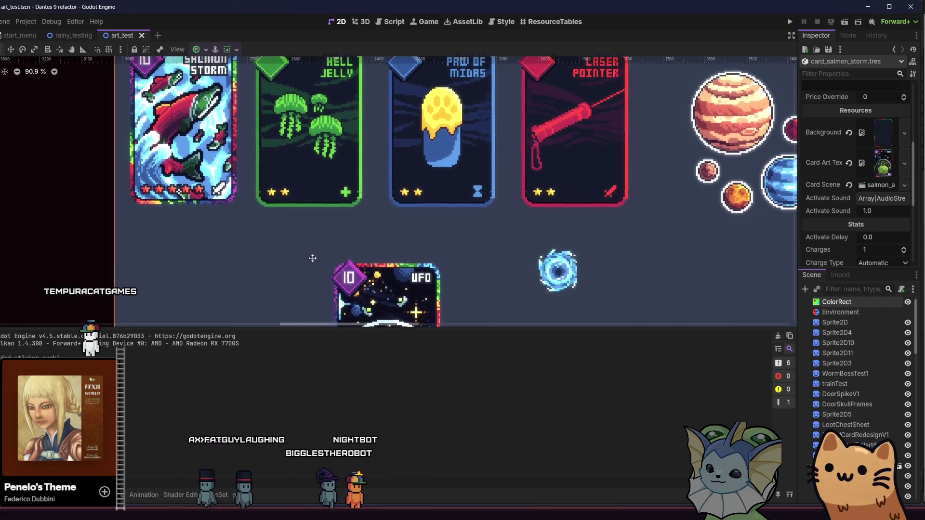
pyautogui.moveTo(322, 252); pyautogui.dragTo(325, 199)
pyautogui.scroll(-2, 325, 198)
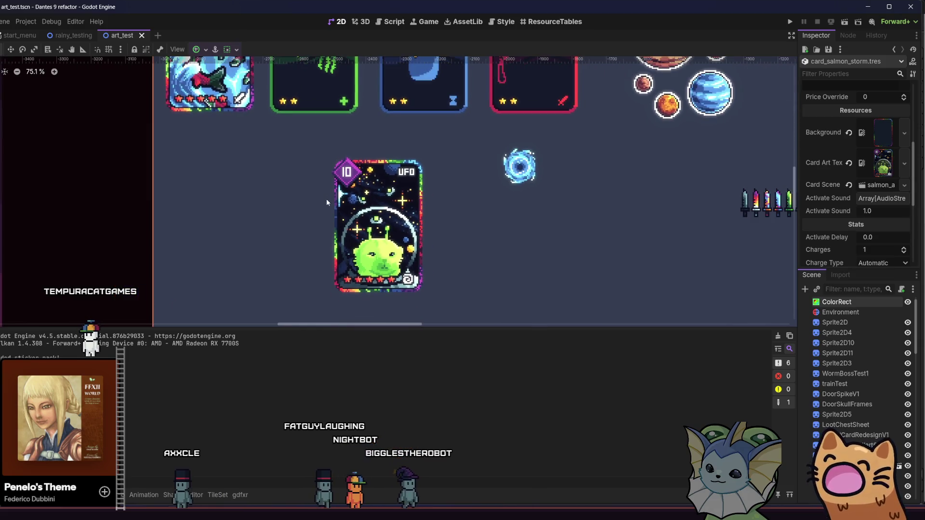
pyautogui.scroll(-2, 273, 245)
pyautogui.scroll(-2, 261, 233)
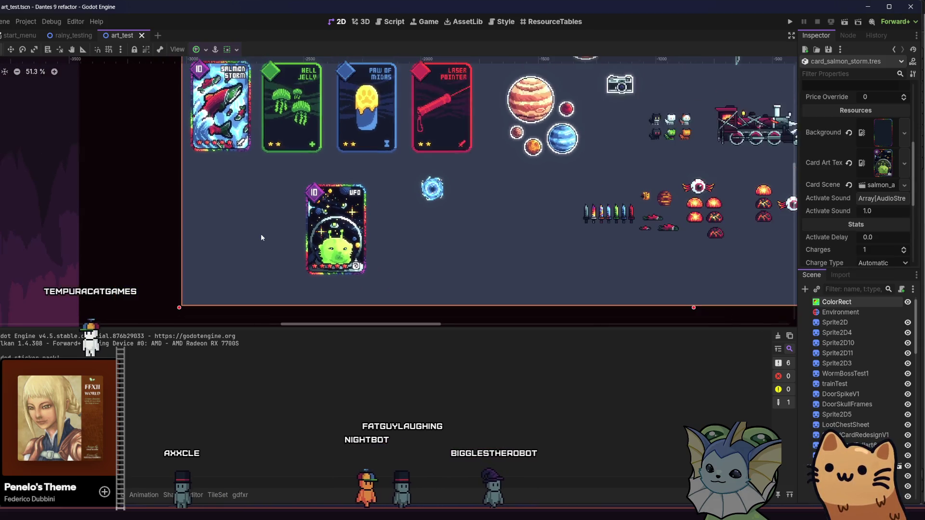
pyautogui.moveTo(256, 236); pyautogui.dragTo(250, 237)
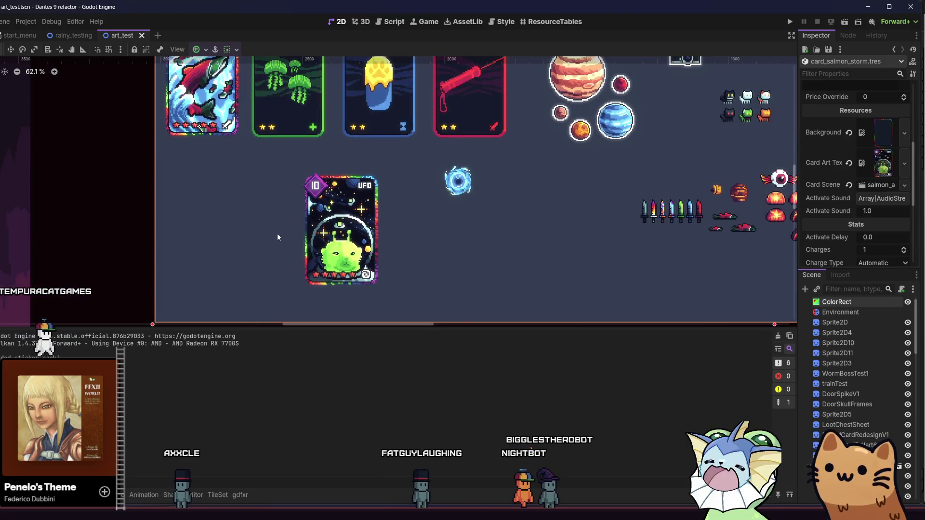
pyautogui.hotkey('alt', 'Tab')
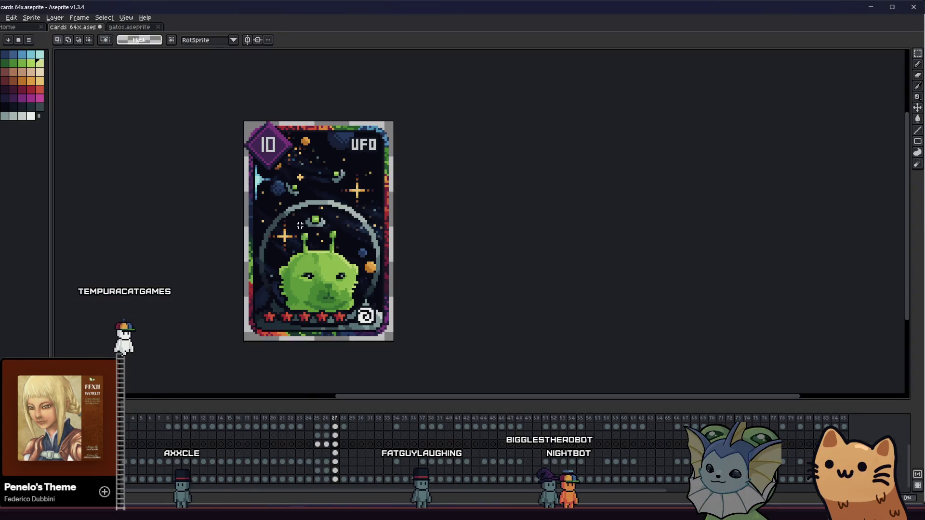
# Zoom in on the UFO card sprite in Aseprite, then return to salmon_movement.gd.
pyautogui.scroll(6, 300, 226)
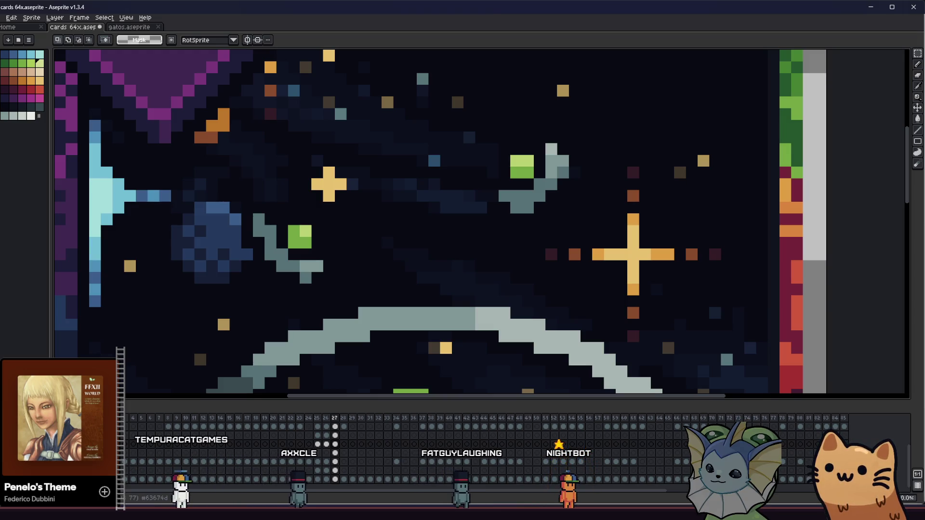
pyautogui.hotkey('alt', 'Tab')
pyautogui.hotkey('alt', 'Tab')
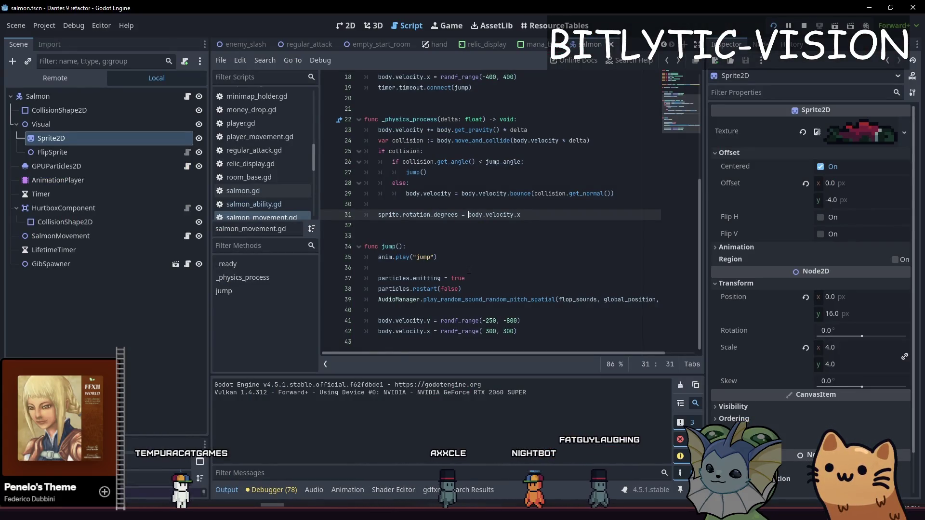
# Run the game, then make the rotation divisor 20.0 and relaunch.
pyautogui.press('F5')
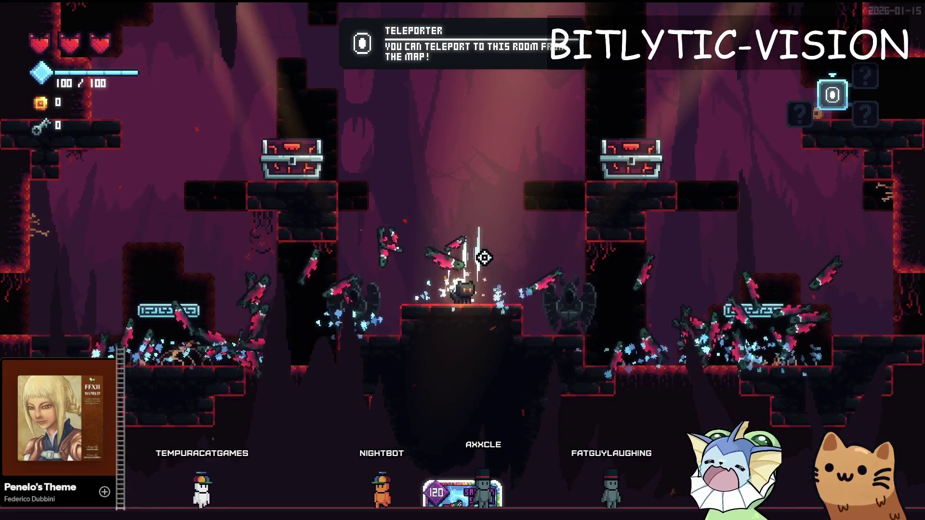
pyautogui.press('Tab')
pyautogui.hotkey('alt', 'Tab')
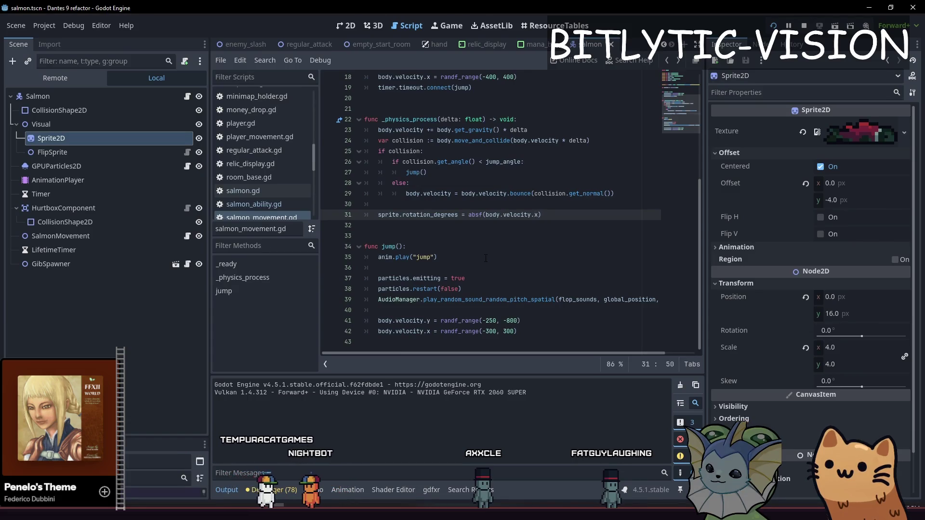
pyautogui.write('.0')
pyautogui.press('F5')
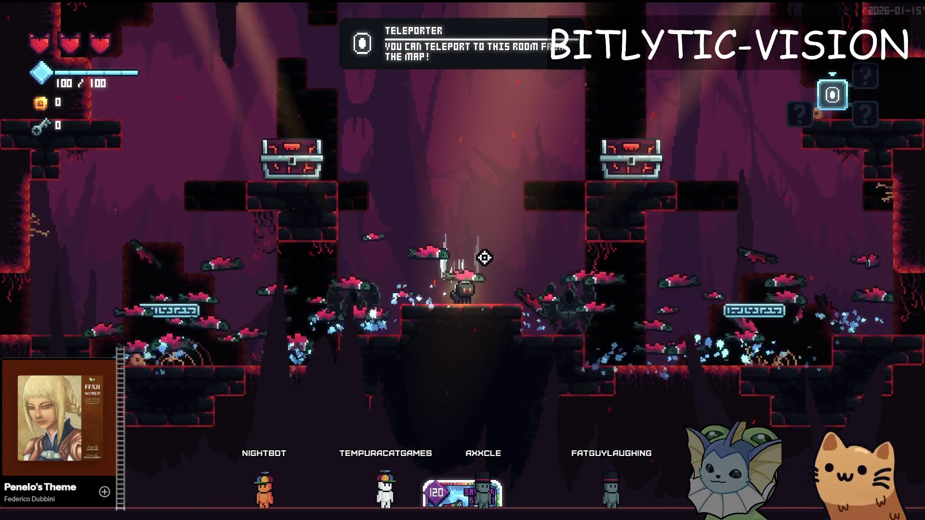
# Play-test Salmon Storm, moving to the left chest platform and back to the teleporter.
pyautogui.press('Escape')
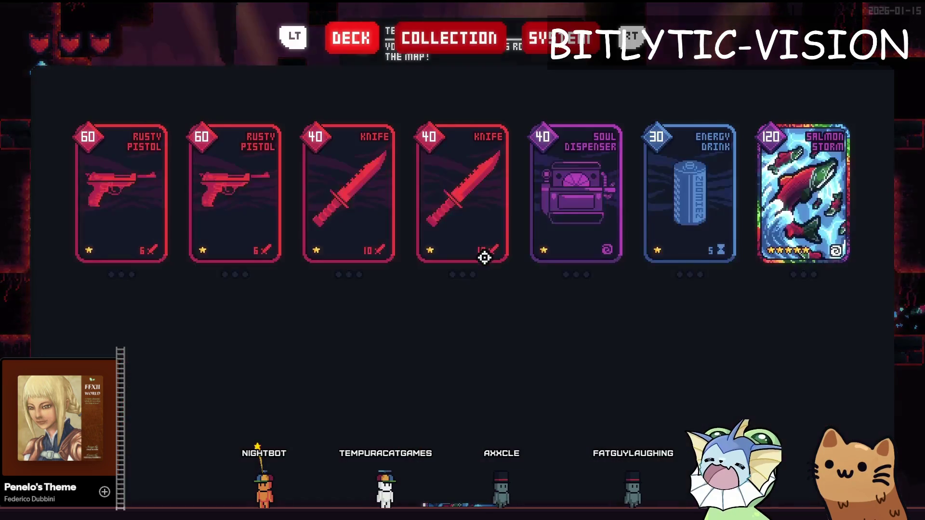
pyautogui.press('F8')
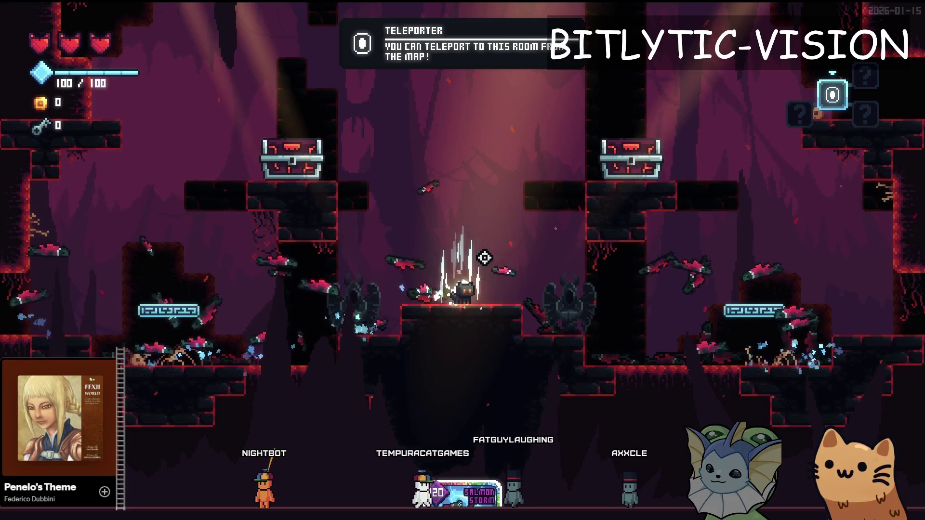
pyautogui.press('a')
pyautogui.press('space')
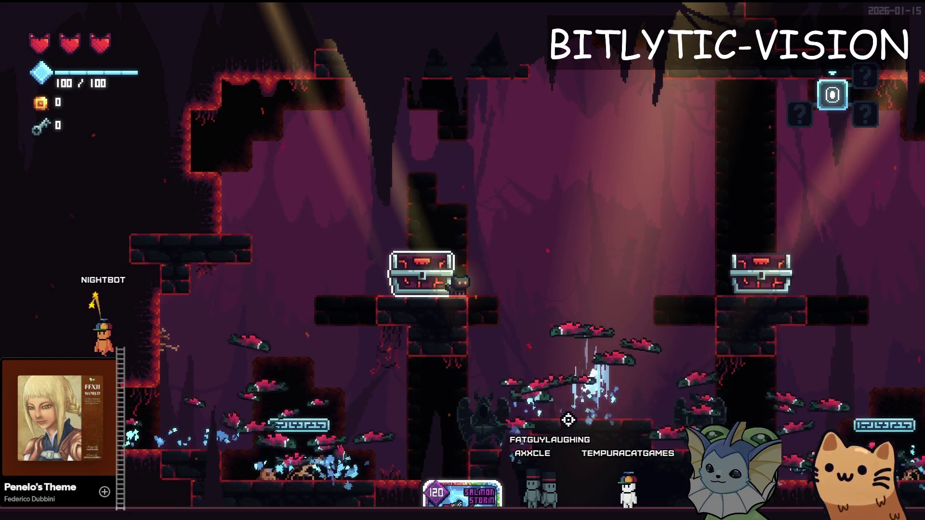
pyautogui.press('Right')
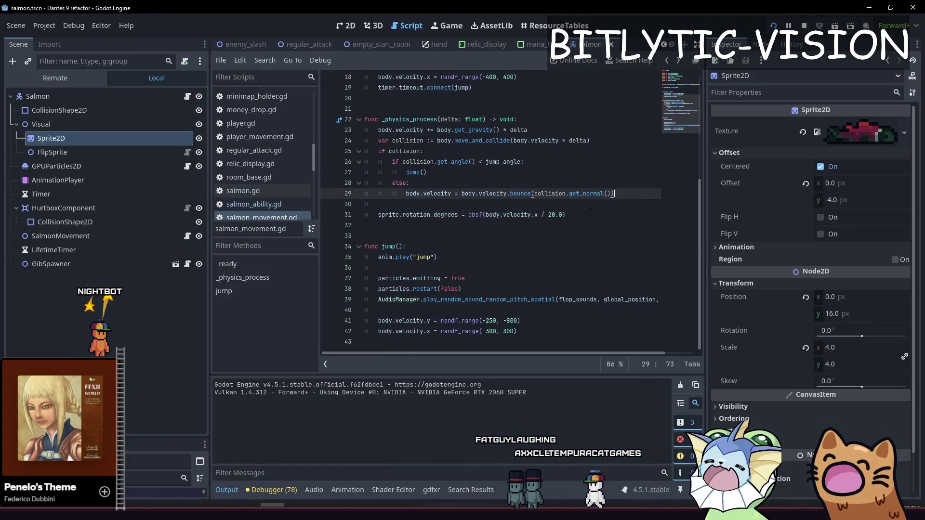
# Move the sprite rotation line from line 31 to the end of jump().
pyautogui.press('Home')
pyautogui.hotkey('shift', 'End')
pyautogui.press('BackSpace')
pyautogui.press('BackSpace')
pyautogui.press('BackSpace')
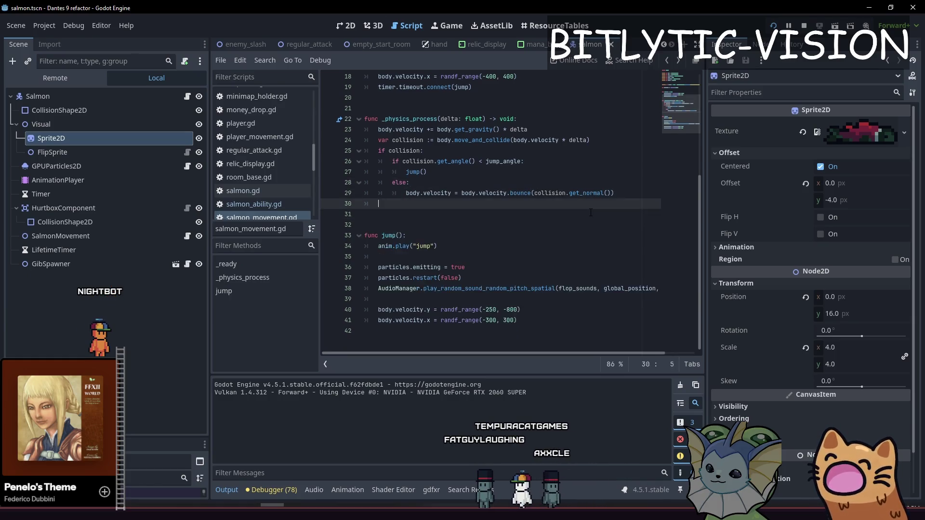
pyautogui.press('Down')
pyautogui.press('Down')
pyautogui.press('Down')
pyautogui.press('Down')
pyautogui.press('Down')
pyautogui.press('Down')
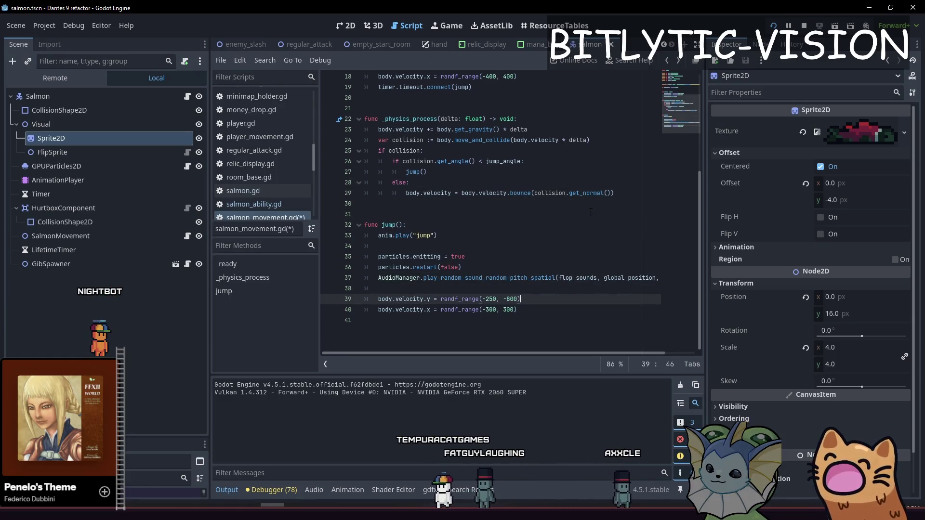
pyautogui.press('Return')
pyautogui.press('Return')
pyautogui.press('Up')
pyautogui.press('Down')
pyautogui.hotkey('ctrl', 'v')
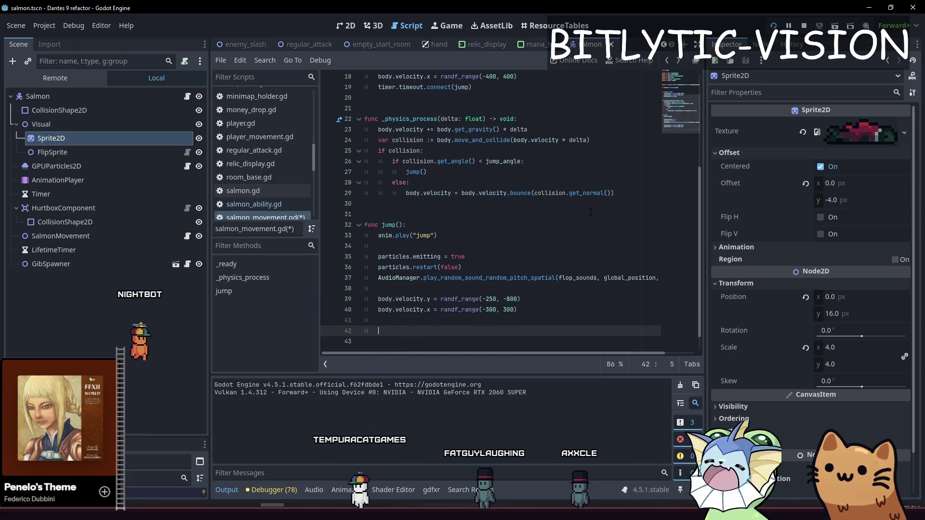
pyautogui.press('Return')
pyautogui.press('Return')
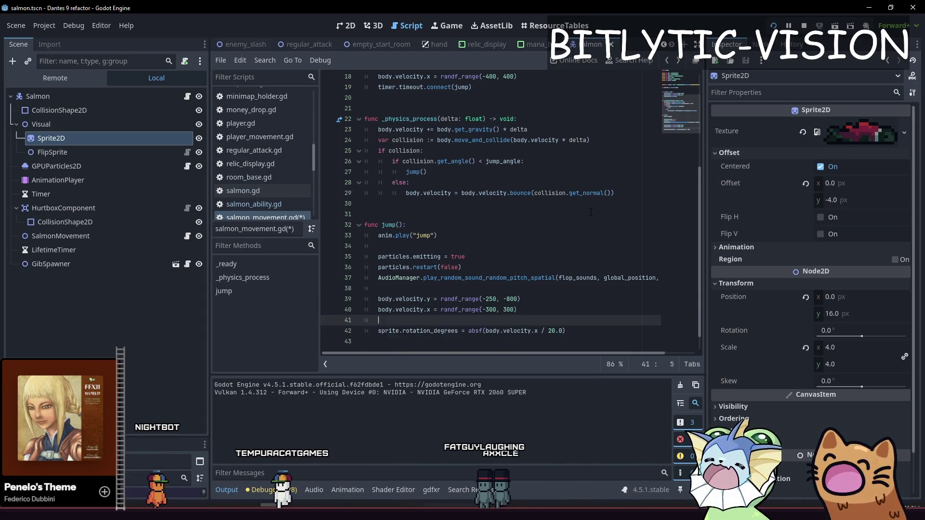
pyautogui.press('Down')
pyautogui.press('Up')
pyautogui.press('Up')
pyautogui.press('Up')
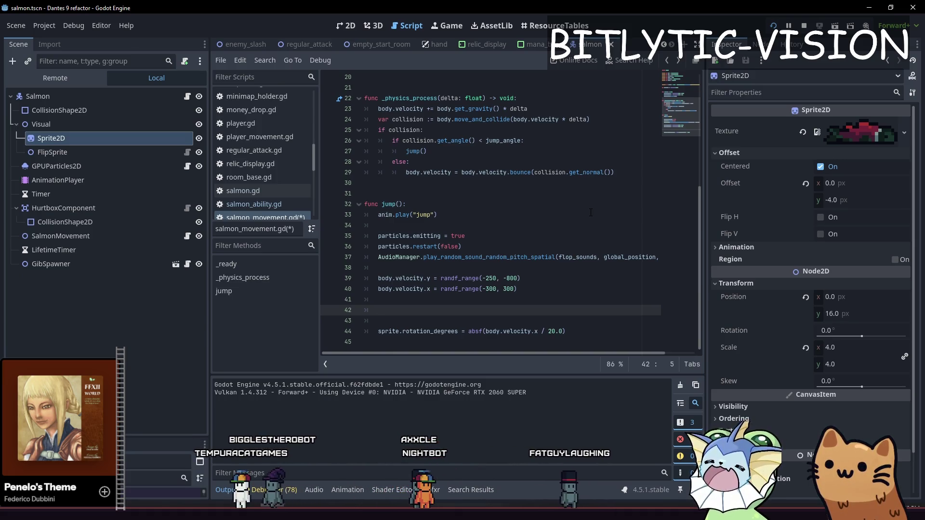
# Add create_tween().tween_property(sprite, "rotation_degrees", 0.0, 0.5) below the rotation line.
pyautogui.write('sprite.tween_')
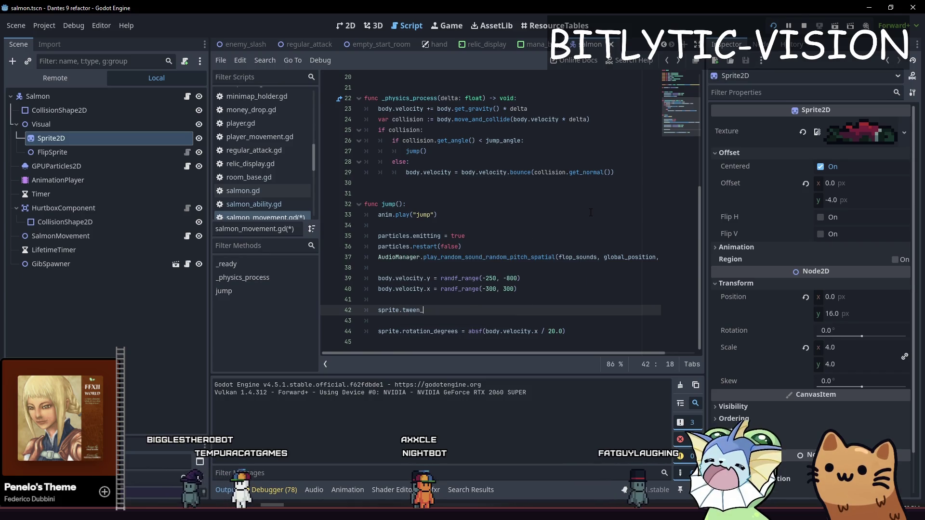
pyautogui.press('Down')
pyautogui.press('Down')
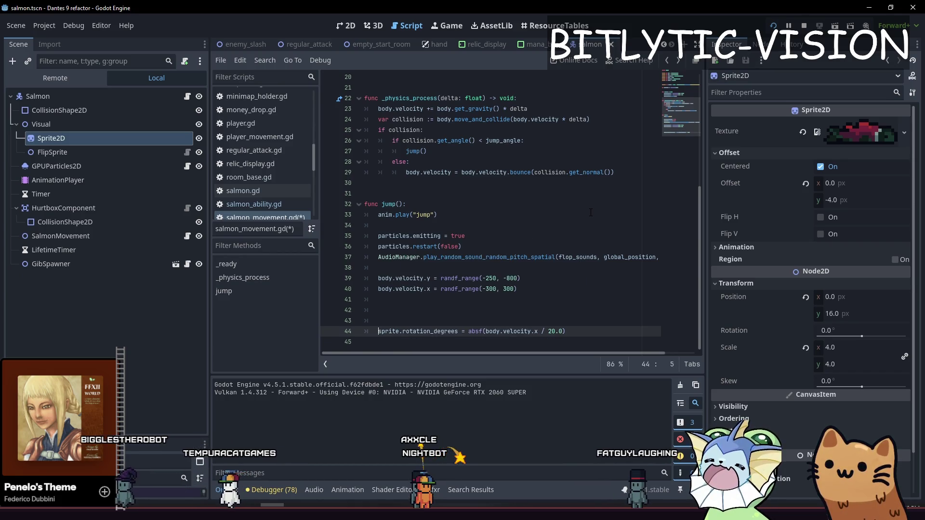
pyautogui.press('Return')
pyautogui.press('Return')
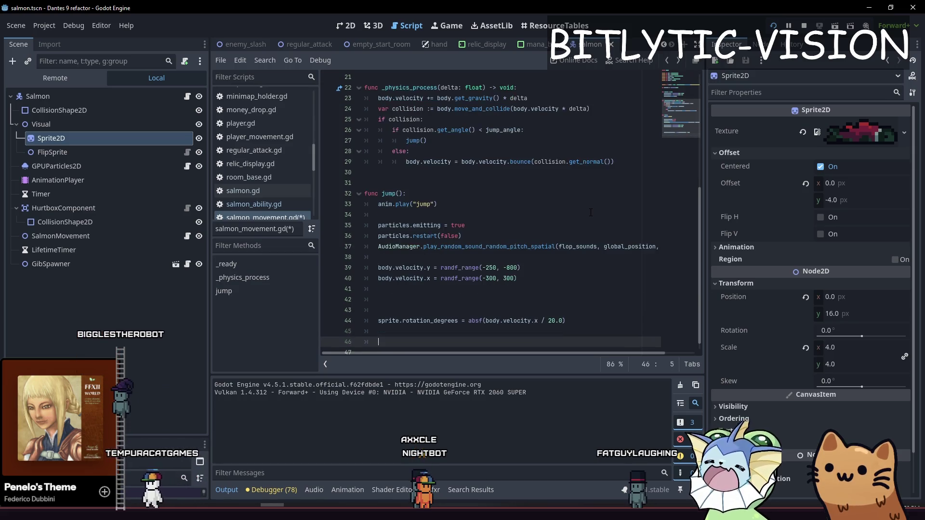
pyautogui.write('sprite.tween_')
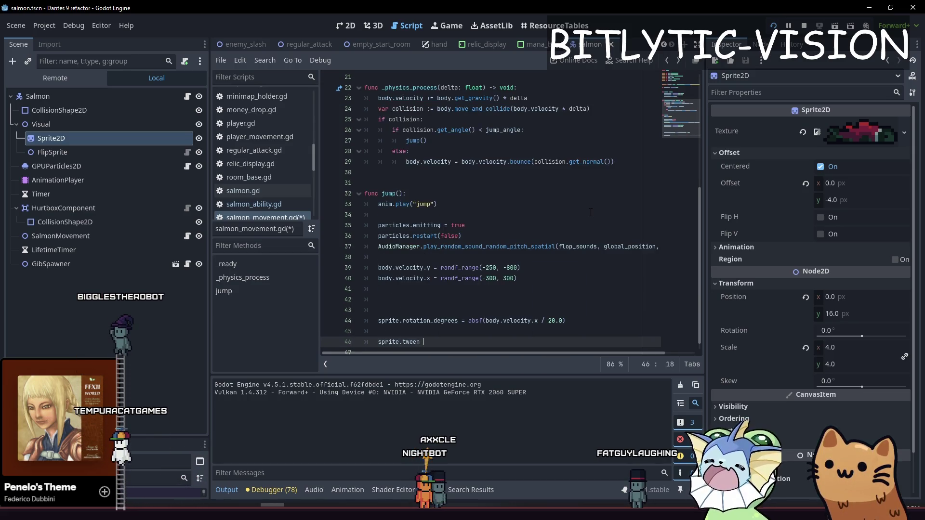
pyautogui.press('BackSpace')
pyautogui.press('BackSpace')
pyautogui.press('BackSpace')
pyautogui.write('_t')
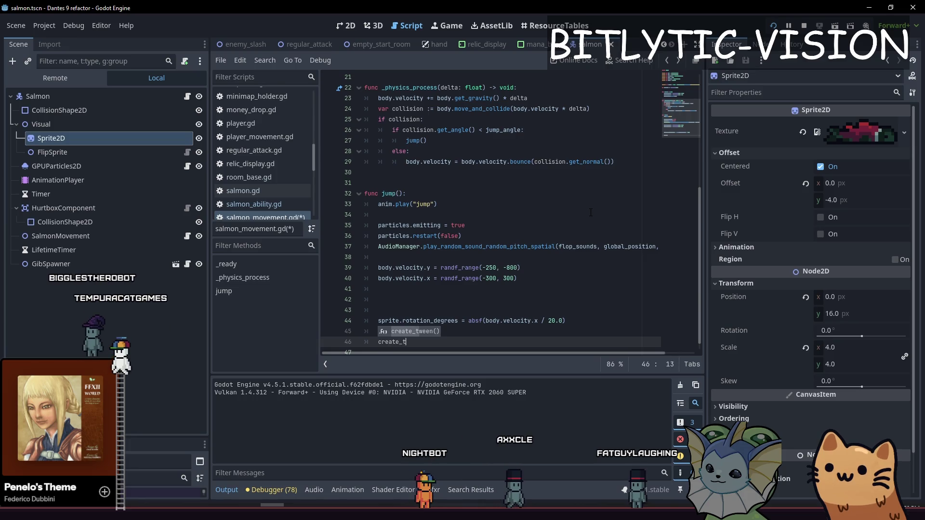
pyautogui.write('ween().tween_prop')
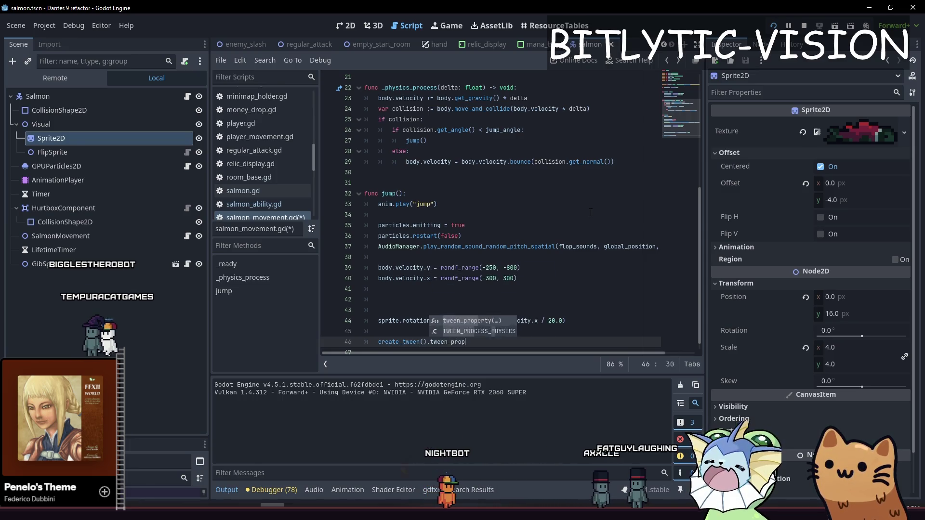
pyautogui.press('Return')
pyautogui.write('sprite')
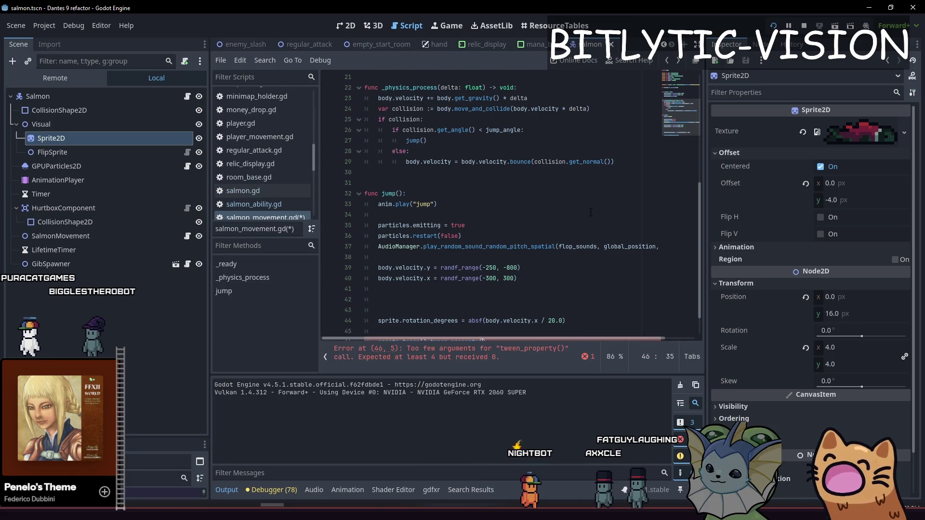
pyautogui.write(', "rotation_degrees", 0.0, 0.')
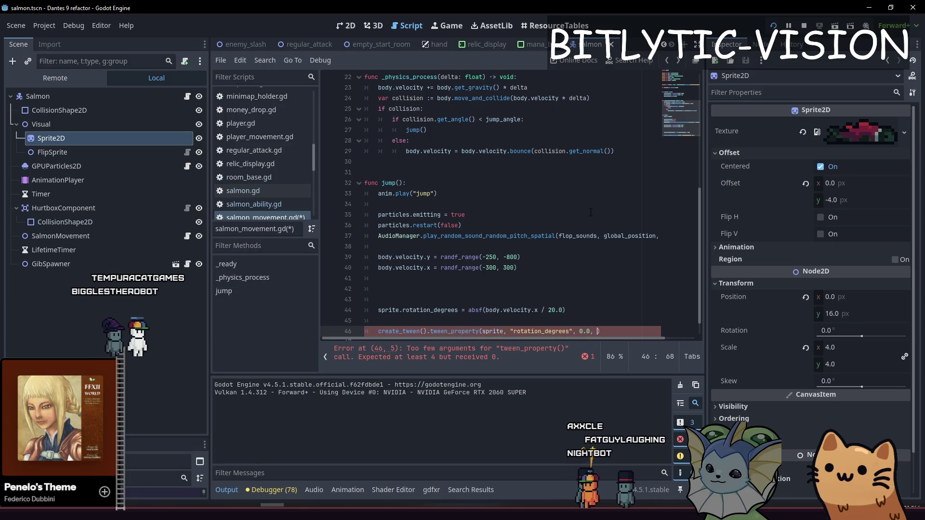
pyautogui.write('5)')
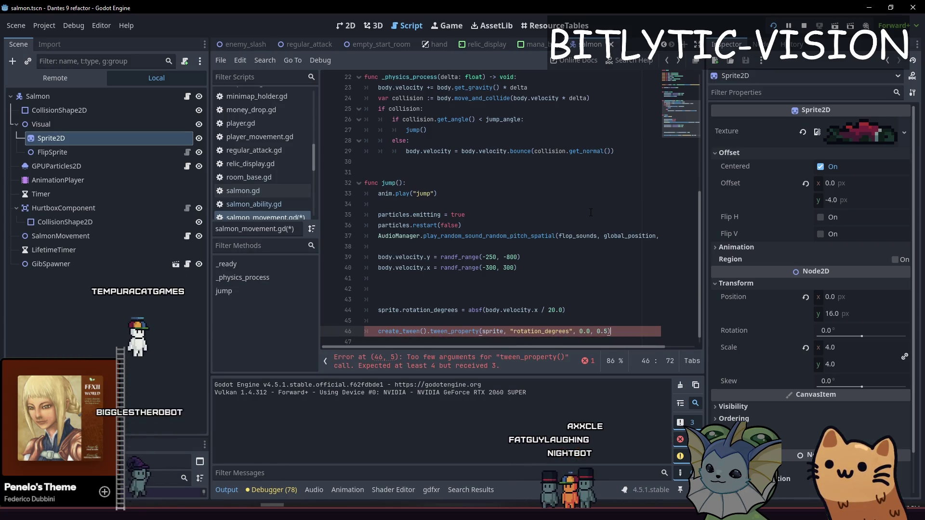
# Chain set_ease(EASE_OUT) and set_trans(TRANS_QUAD) onto the tween and run the game.
pyautogui.press('Return')
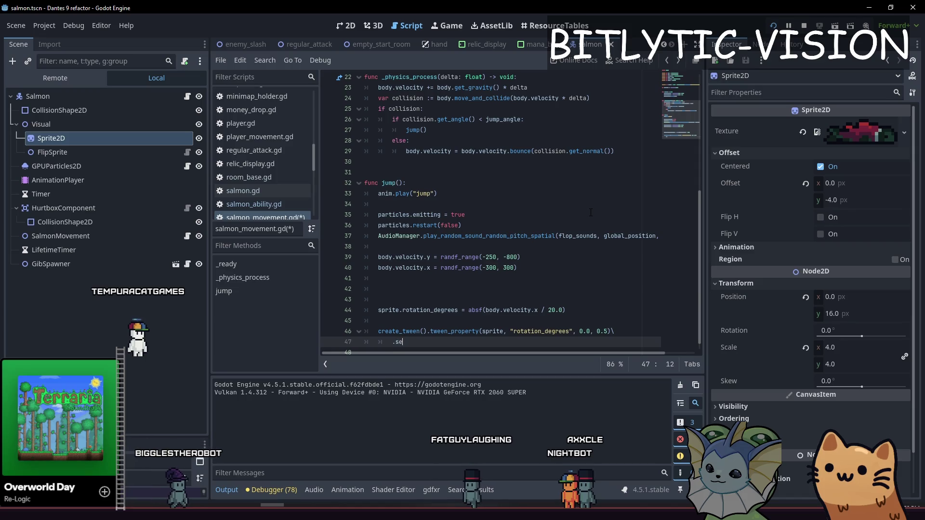
pyautogui.write('.set_ea')
pyautogui.press('Return')
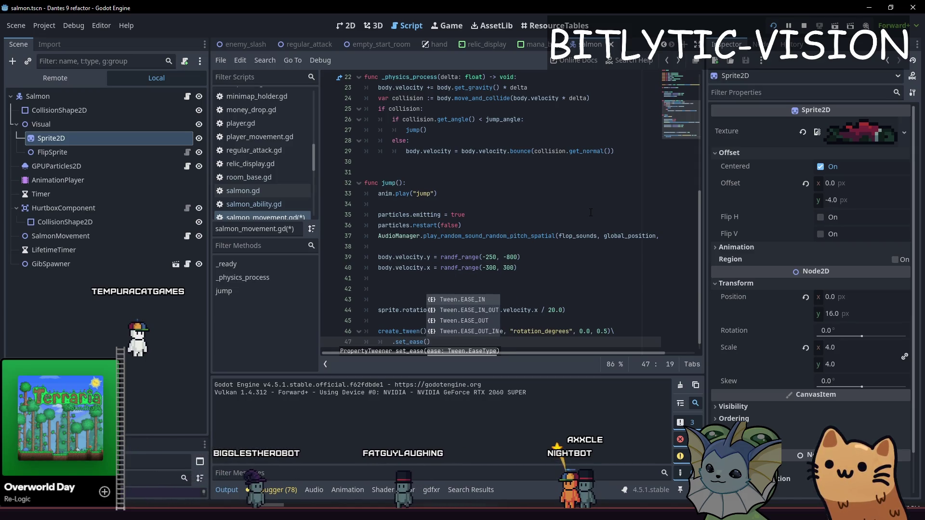
pyautogui.press('Down')
pyautogui.press('Down')
pyautogui.press('Return')
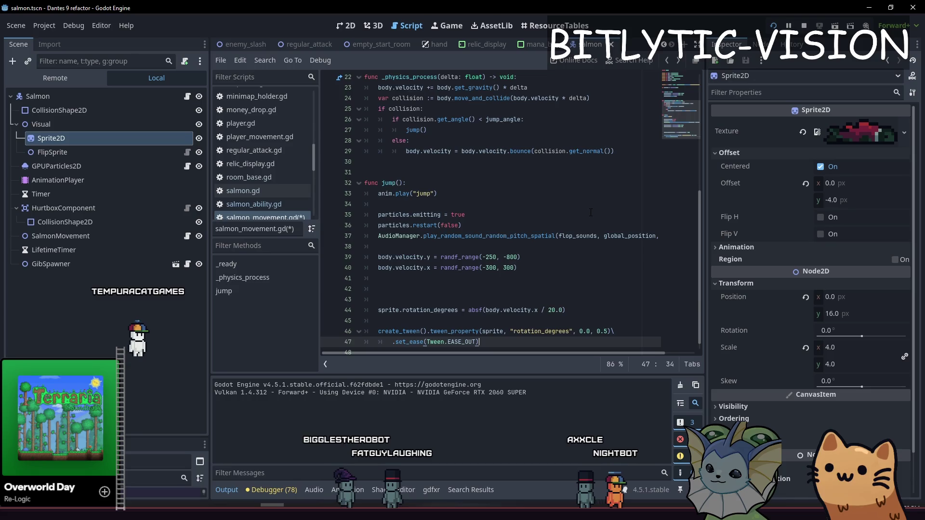
pyautogui.write('\\')
pyautogui.press('Return')
pyautogui.write('.set_tr')
pyautogui.press('Return')
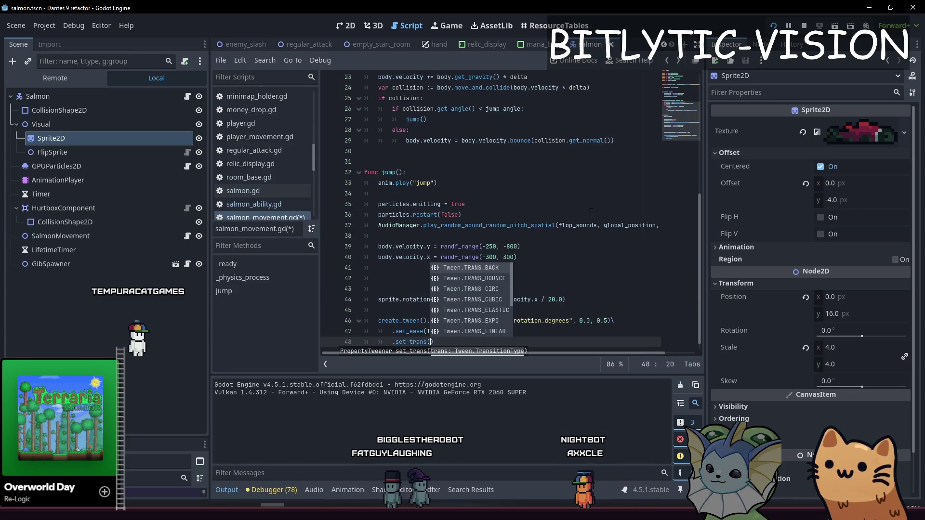
pyautogui.write('Tween.TRANS_QUAD')
pyautogui.press('Return')
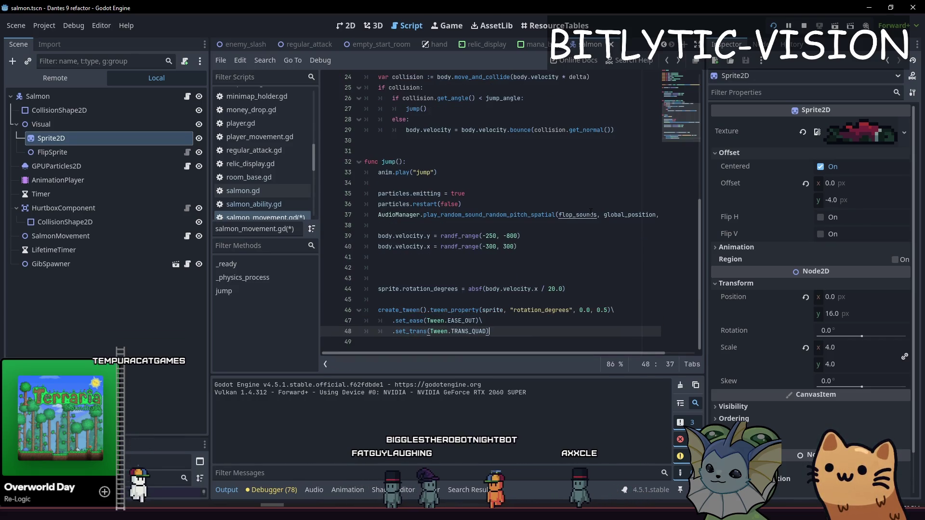
pyautogui.press('F5')
pyautogui.press('Escape')
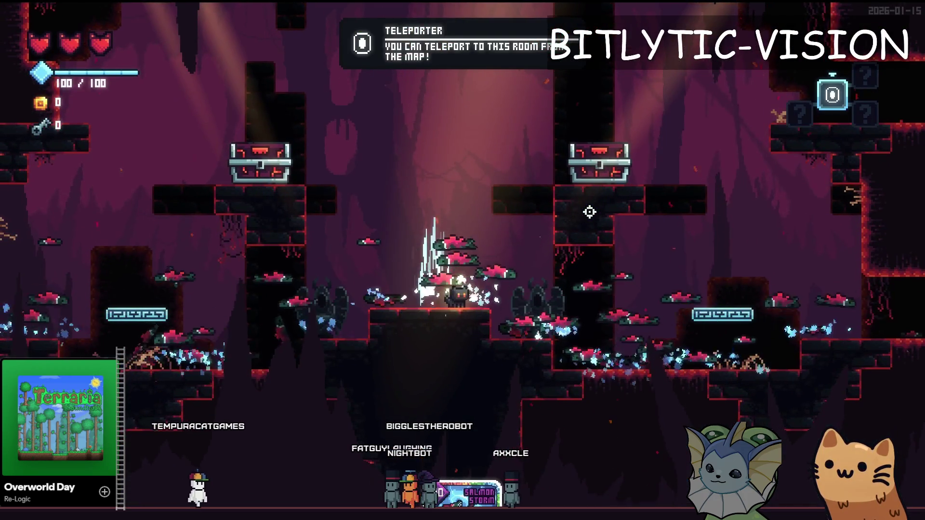
# Change the salmon tilt divisor to 2.0 and relaunch the game.
pyautogui.press('F8')
pyautogui.press('Up')
pyautogui.press('Up')
pyautogui.press('Up')
pyautogui.press('Up')
pyautogui.press('Down')
pyautogui.press('Up')
pyautogui.press('End')
pyautogui.press('Left')
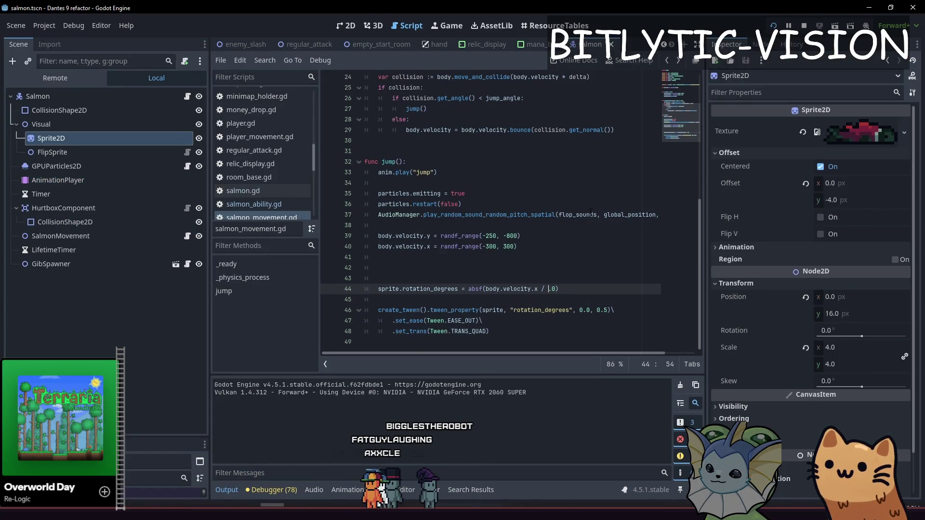
pyautogui.press('F5')
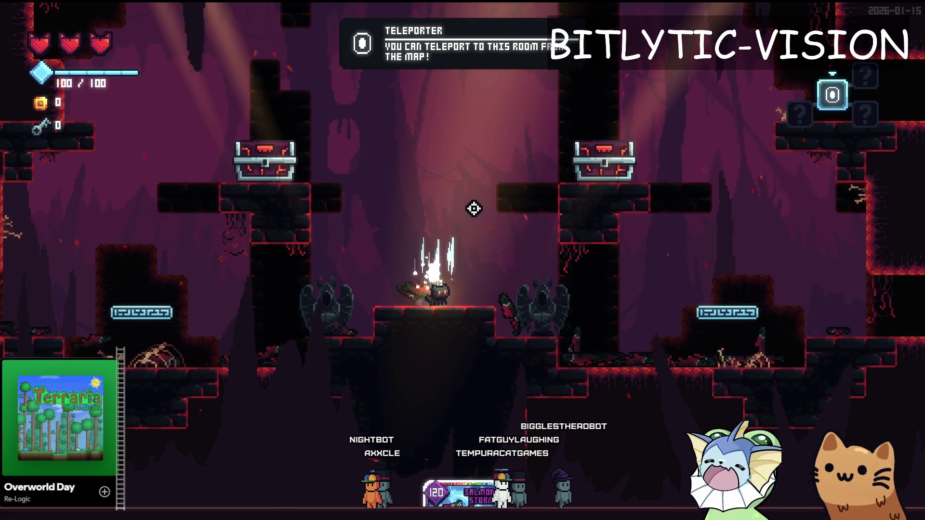
# Set the debug Time Scale to 0.3 and watch the salmon projectiles in-game.
pyautogui.press('F1')
pyautogui.scroll(3, 187, 239)
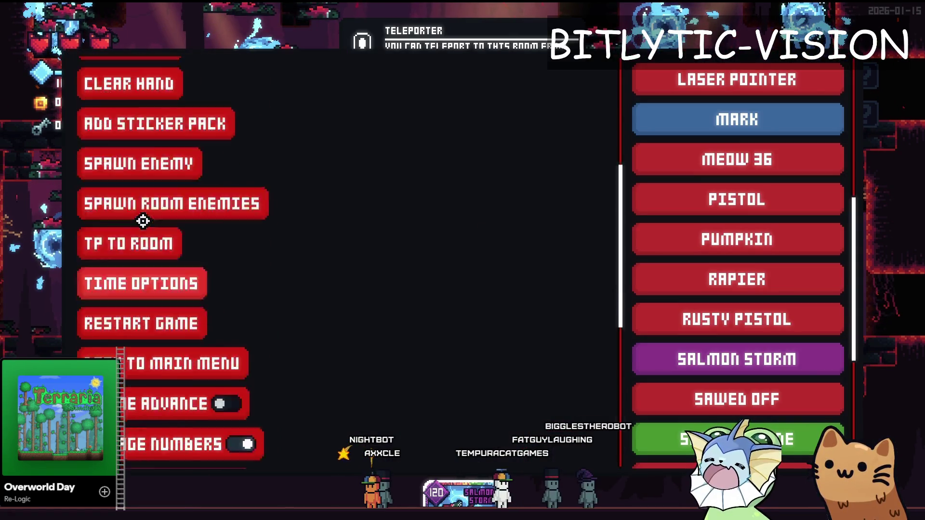
pyautogui.click(151, 337)
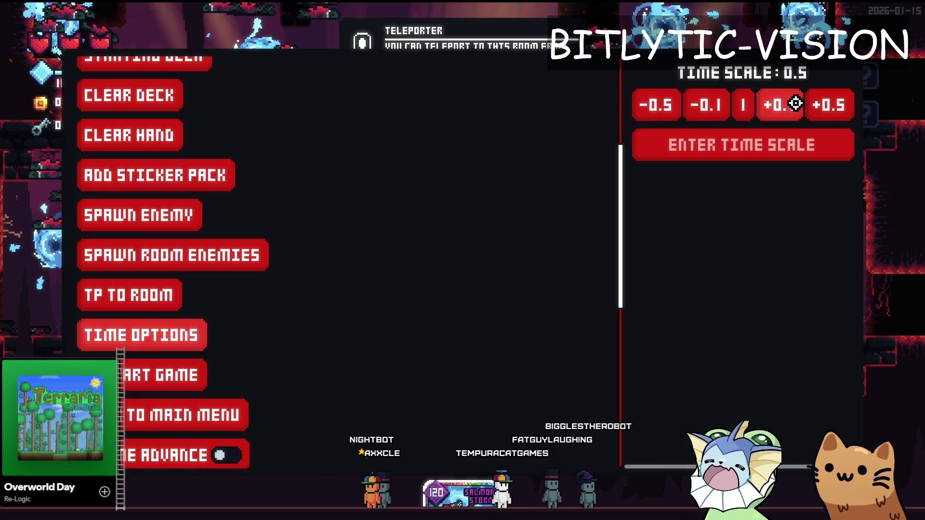
pyautogui.press('F1')
pyautogui.press('F1')
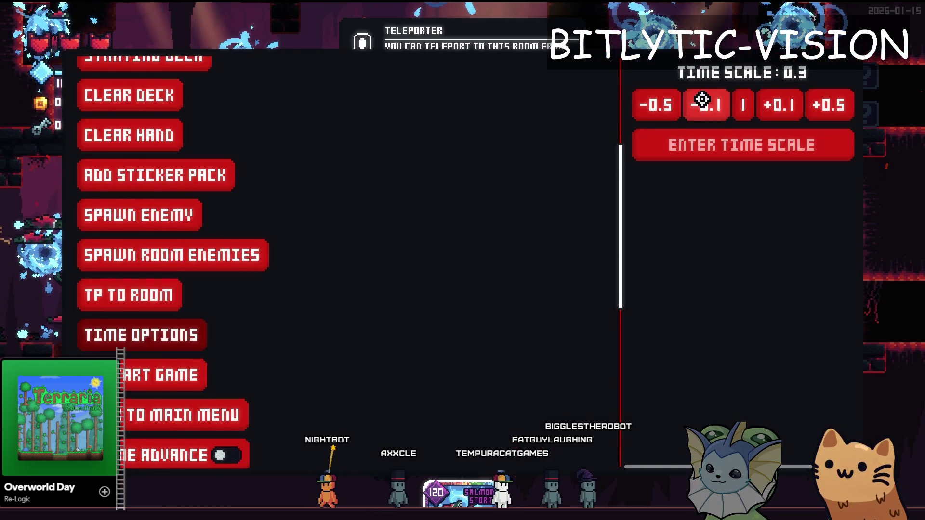
pyautogui.press('F1')
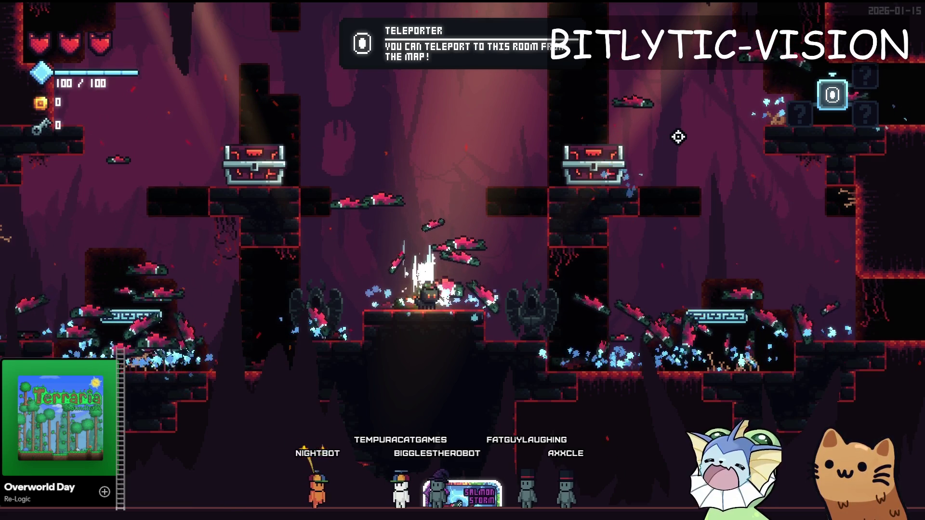
pyautogui.press('F8')
pyautogui.press('F5')
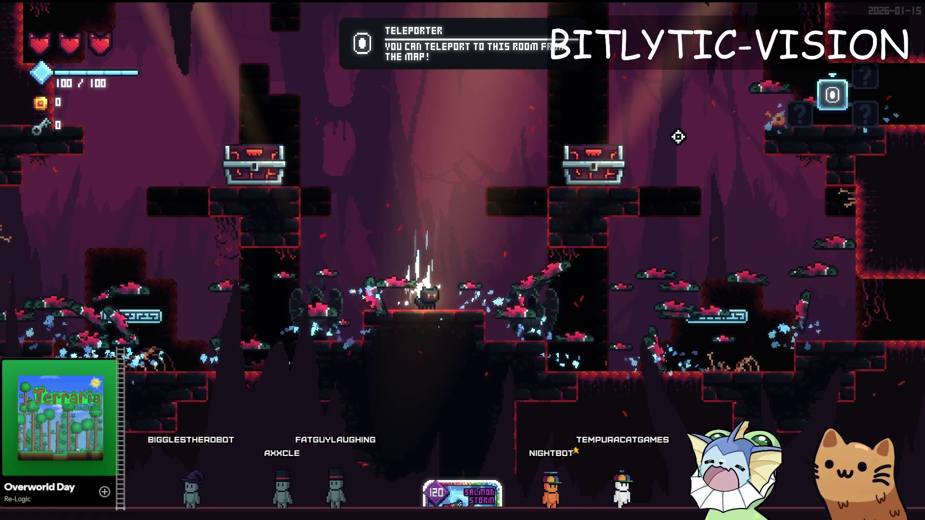
pyautogui.press('`')
pyautogui.press('`')
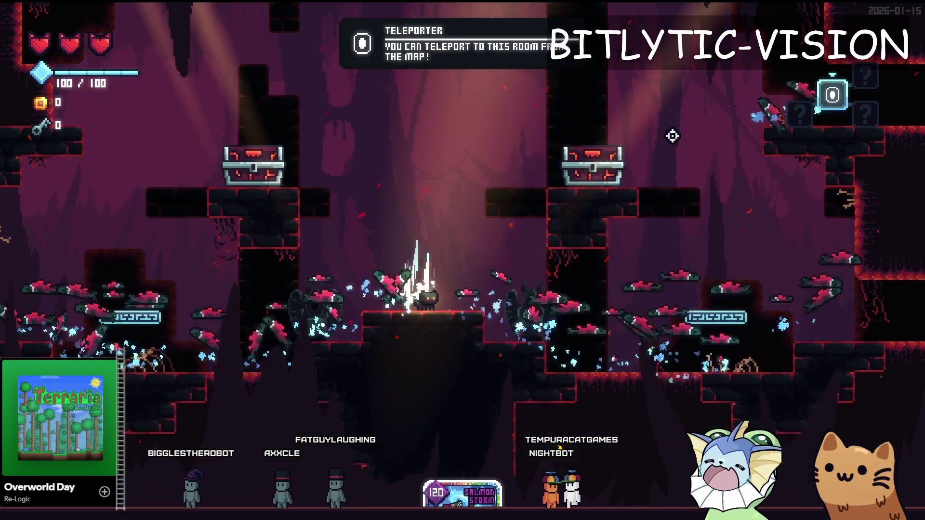
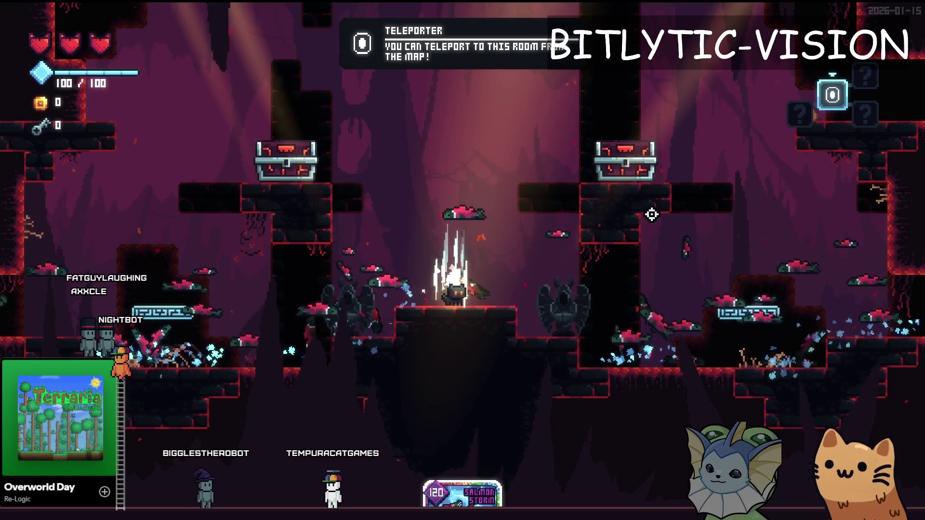
# Make the jump tween's target angle -sprite.rotation and play-test the tilt.
pyautogui.press('Tab')
pyautogui.hotkey('alt', 'Tab')
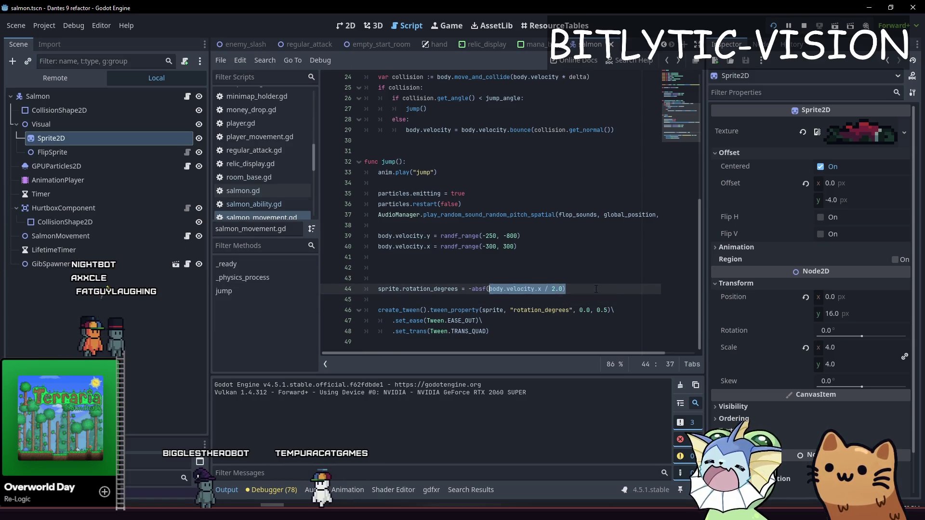
pyautogui.press('Down')
pyautogui.hotkey('ctrl', 'Right')
pyautogui.hotkey('ctrl', 'Right')
pyautogui.hotkey('ctrl', 'Right')
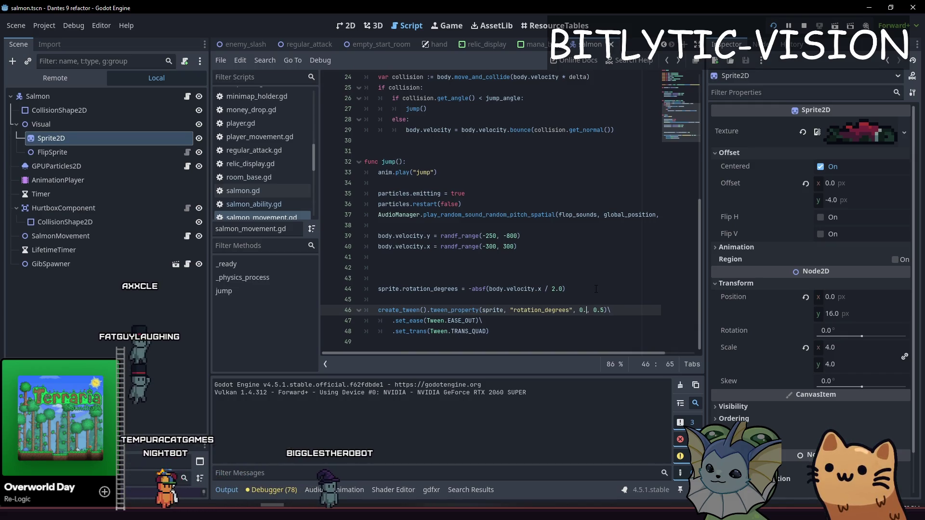
pyautogui.write('-sprite.rotation_degree')
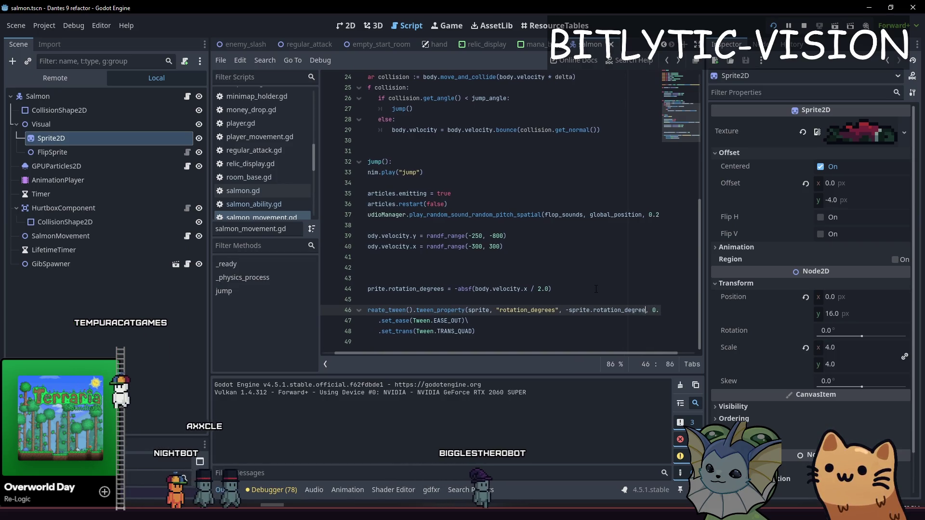
pyautogui.press('F5')
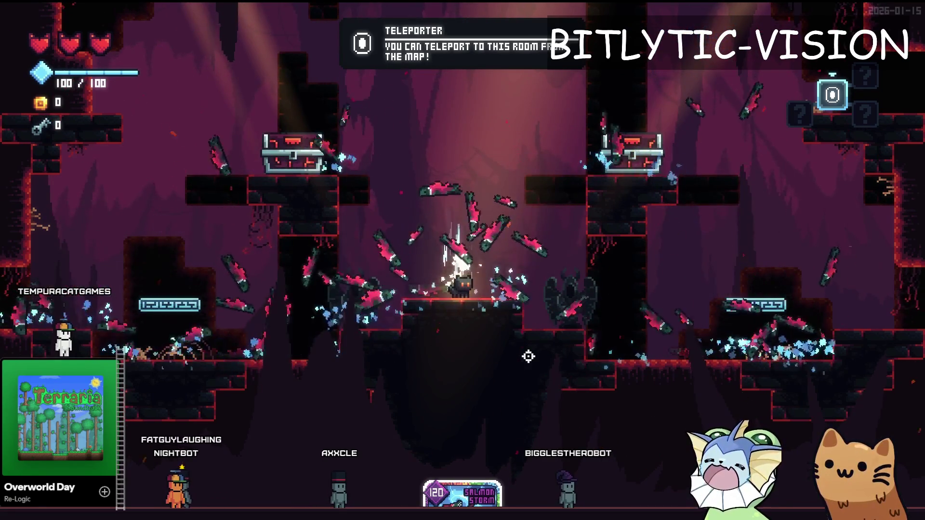
pyautogui.press('Escape')
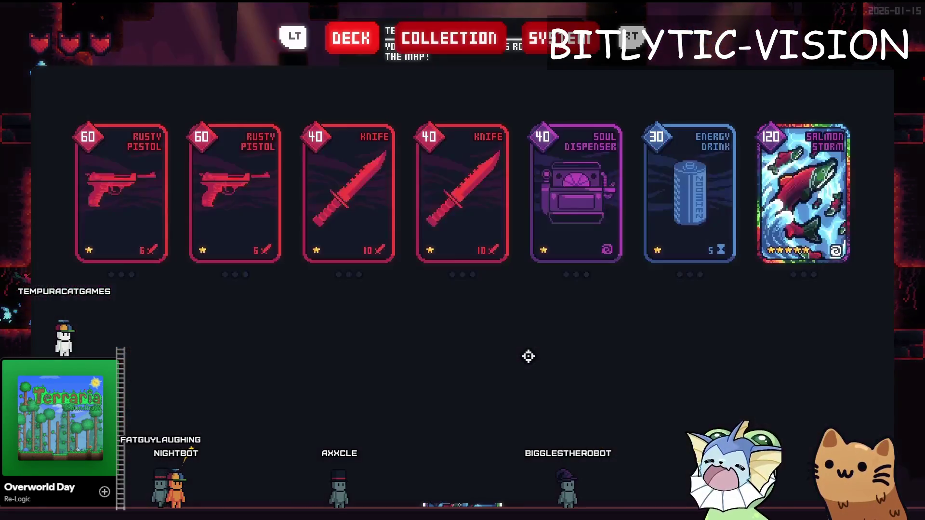
pyautogui.press('F8')
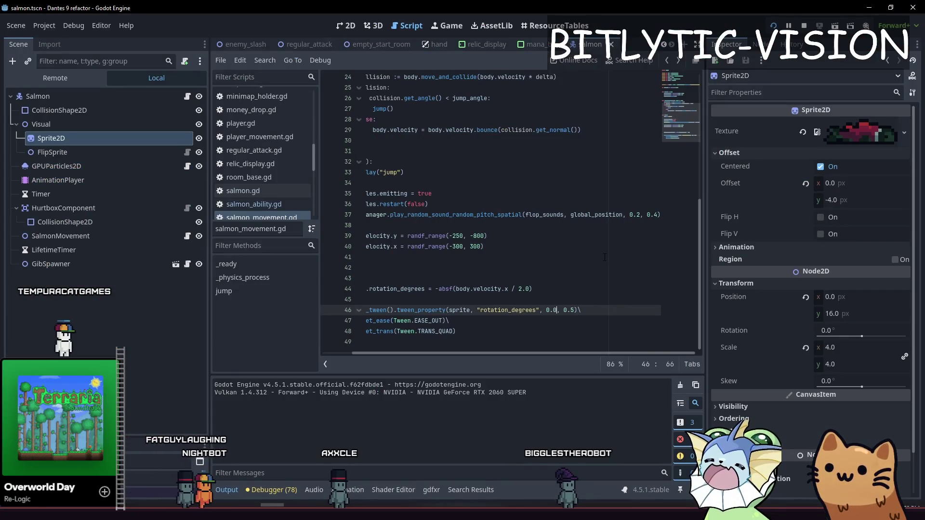
pyautogui.press('F5')
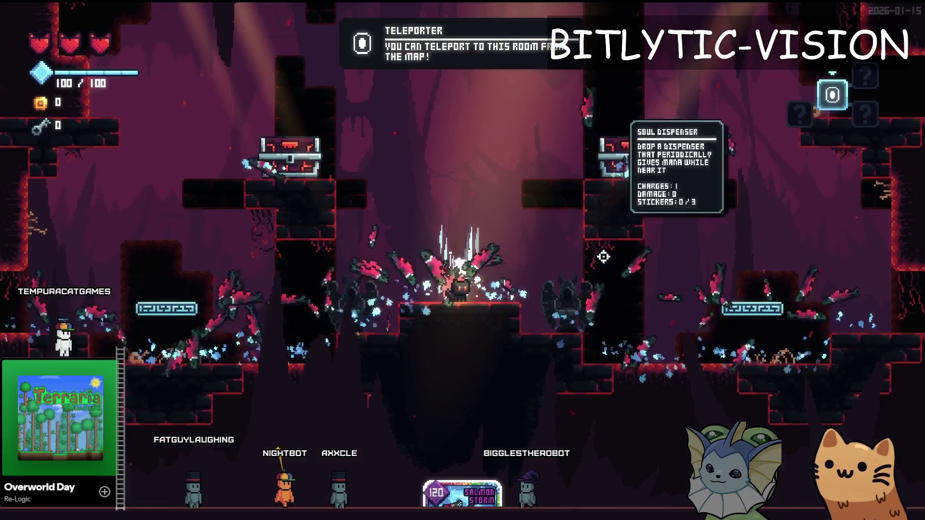
pyautogui.press('F8')
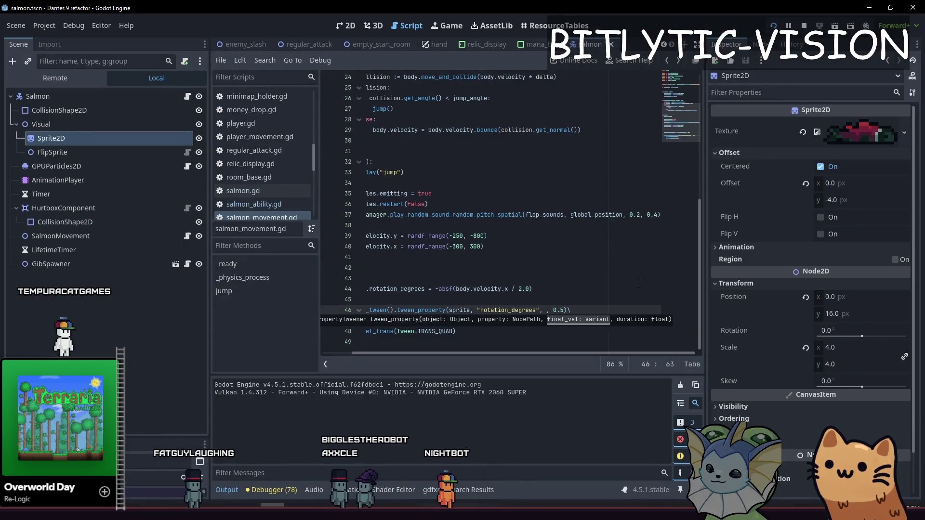
# Change the tween's target angle to 15.0 over 1.0 second and retest in game.
pyautogui.write('15.0')
pyautogui.press('F5')
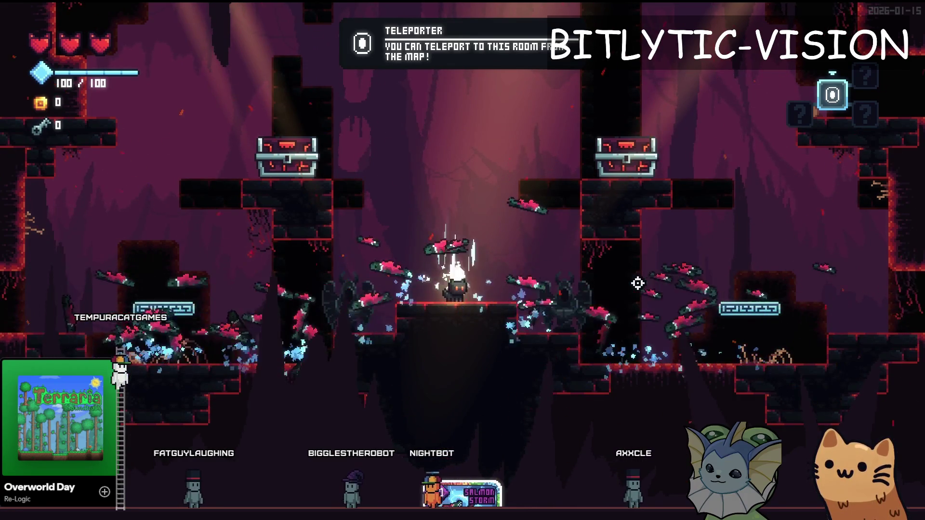
pyautogui.press('F8')
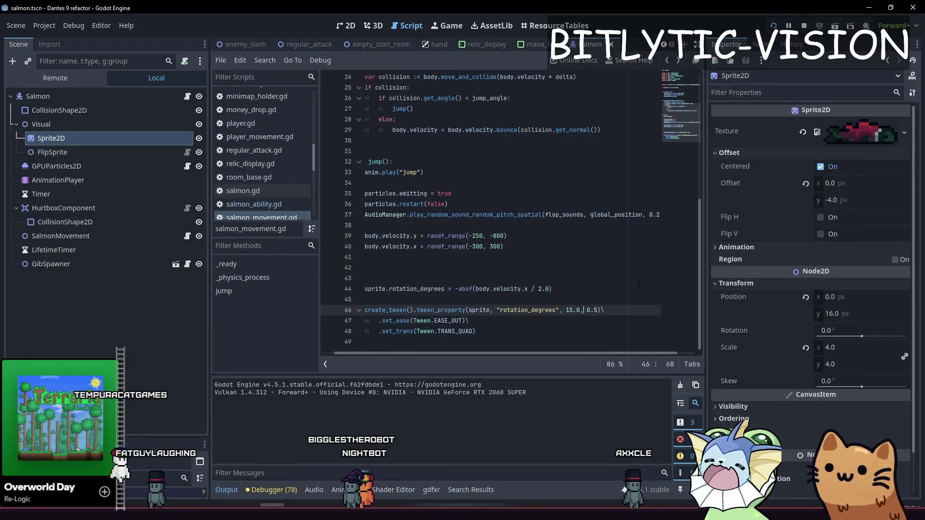
pyautogui.press('Right')
pyautogui.press('Right')
pyautogui.press('Right')
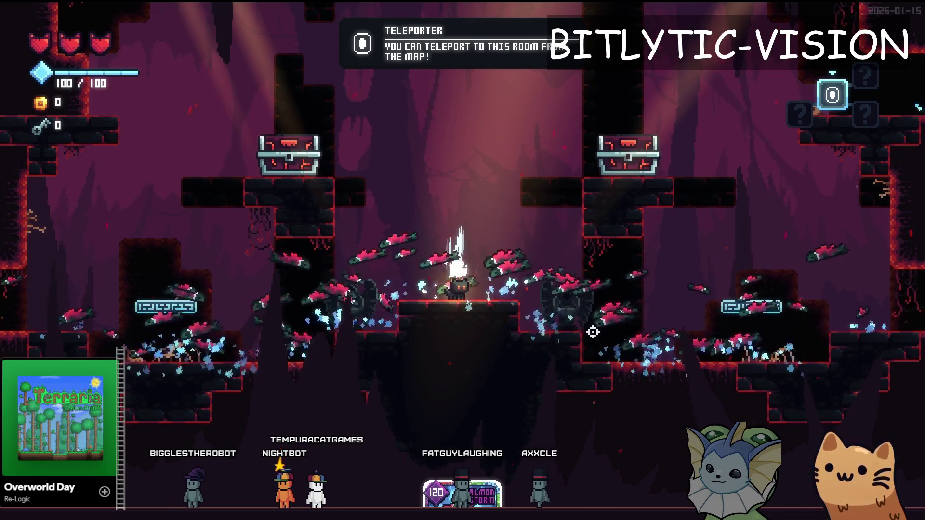
pyautogui.hotkey('alt', 'F4')
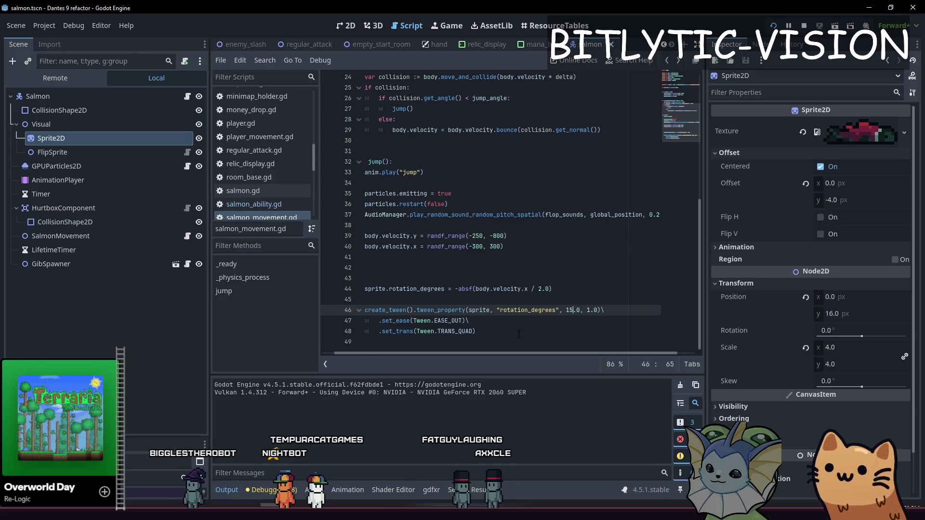
pyautogui.click(519, 334)
pyautogui.hotkey('shift', 'Up')
pyautogui.hotkey('shift', 'Up')
pyautogui.hotkey('shift', 'Up')
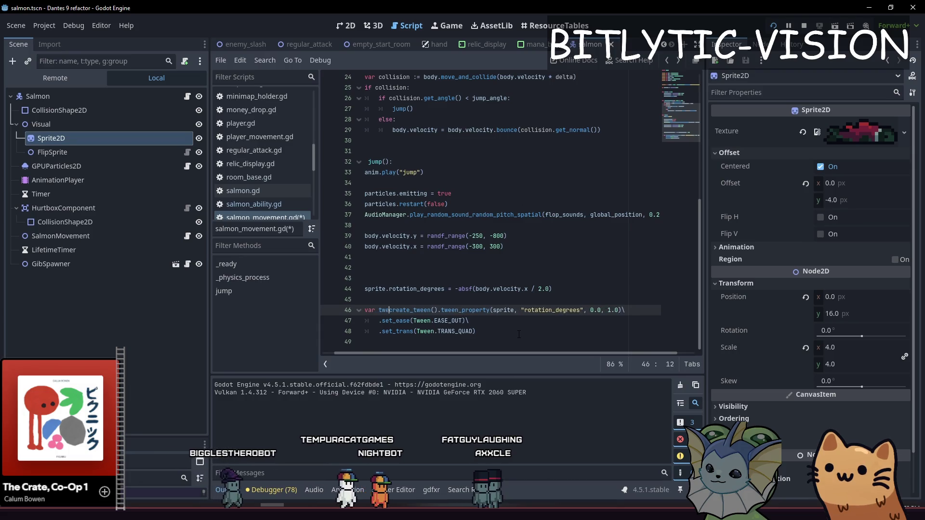
# Store create_tween() in a tween variable and duplicate its tween_property chain.
pyautogui.write('=')
pyautogui.hotkey('ctrl', 'Right')
pyautogui.hotkey('ctrl', 'Right')
pyautogui.press('Return')
pyautogui.write('twee')
pyautogui.press('Home')
pyautogui.hotkey('shift', 'Down')
pyautogui.hotkey('shift', 'Down')
pyautogui.hotkey('shift', 'End')
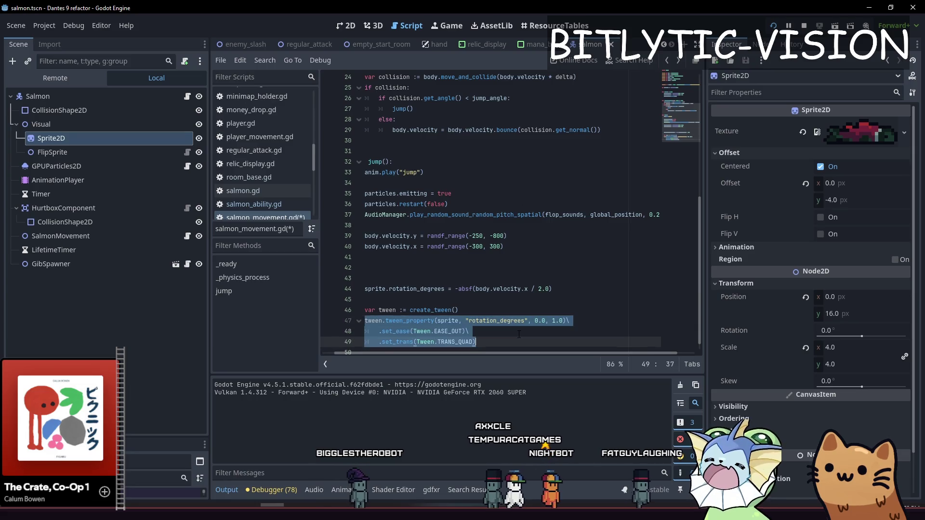
pyautogui.hotkey('ctrl', 'c')
pyautogui.press('Down')
pyautogui.press('Return')
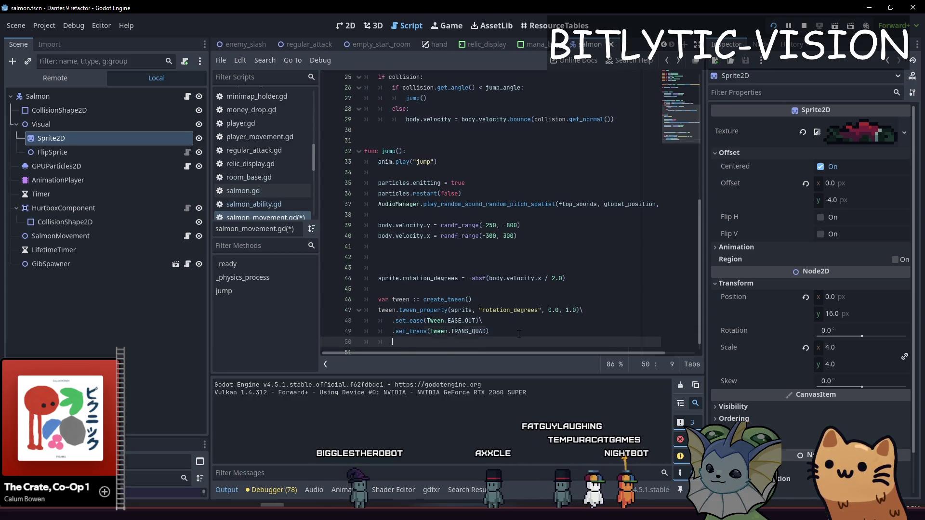
pyautogui.hotkey('ctrl', 'v')
pyautogui.press('Up')
pyautogui.press('Up')
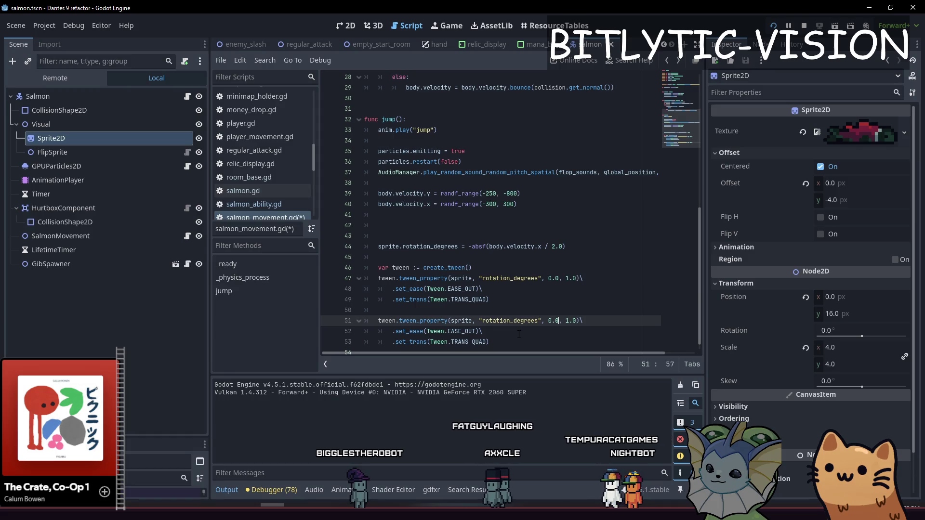
# Make the duplicated step target 15.0 with EASE_IN and test the two-step tilt.
pyautogui.press('BackSpace')
pyautogui.press('BackSpace')
pyautogui.write('15.0')
pyautogui.press('Down')
pyautogui.press('Left')
pyautogui.press('Left')
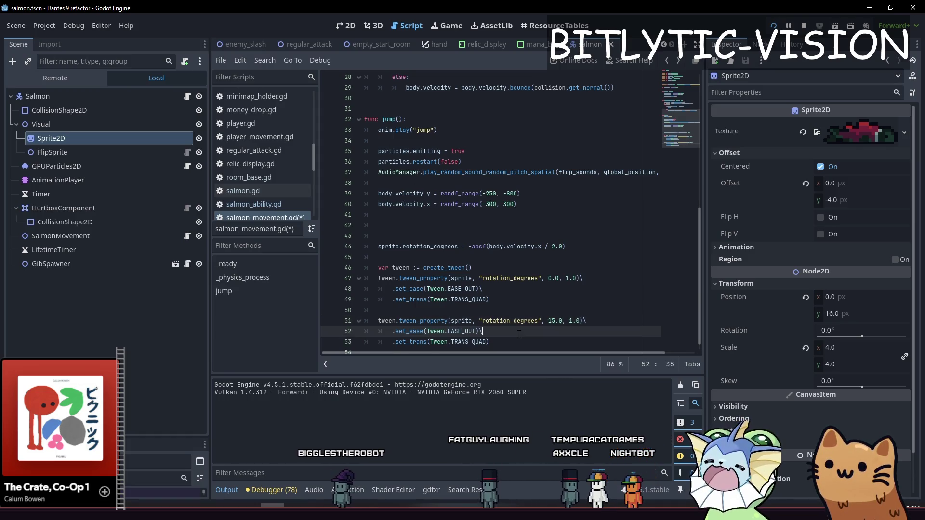
pyautogui.hotkey('ctrl', 'shift', 'Left')
pyautogui.write('IN')
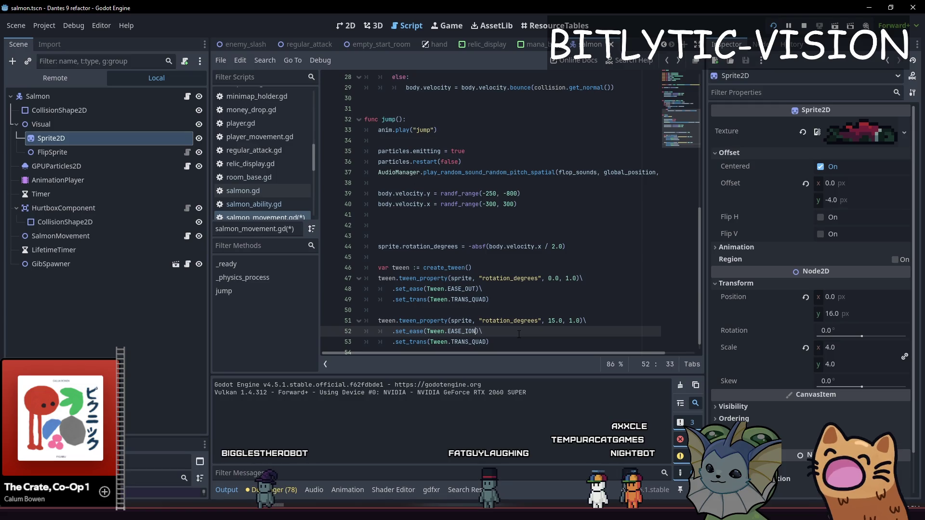
pyautogui.press('F5')
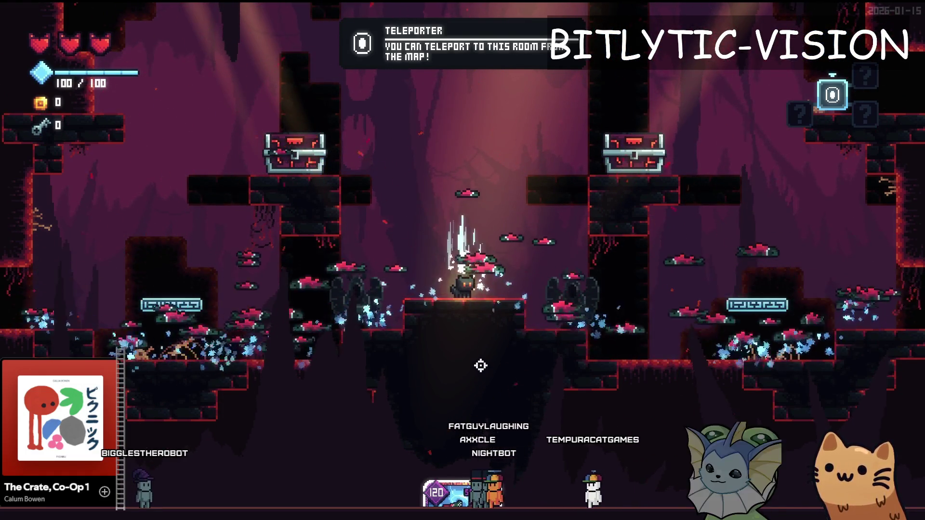
pyautogui.press('F8')
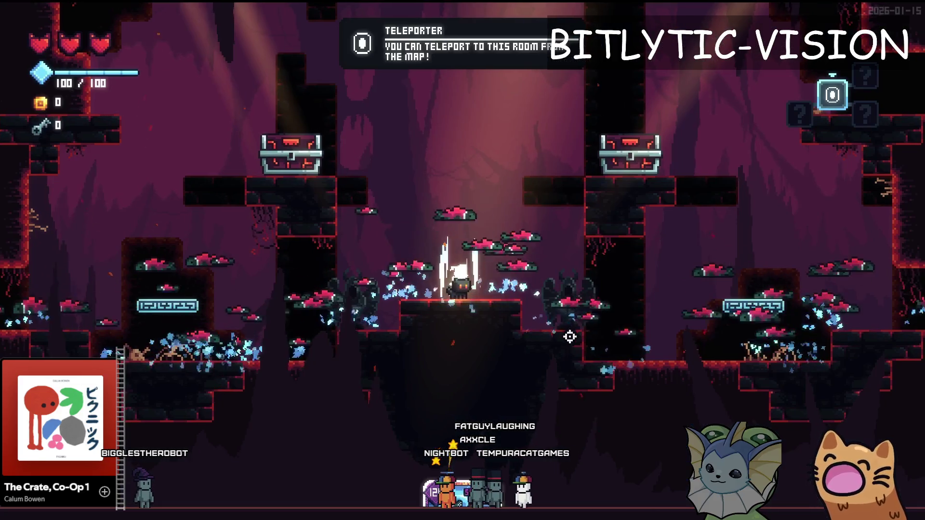
# Set both tween step durations to 0.5 seconds, save, and test in game.
pyautogui.press('BackSpace')
pyautogui.press('BackSpace')
pyautogui.press('BackSpace')
pyautogui.write('0.5')
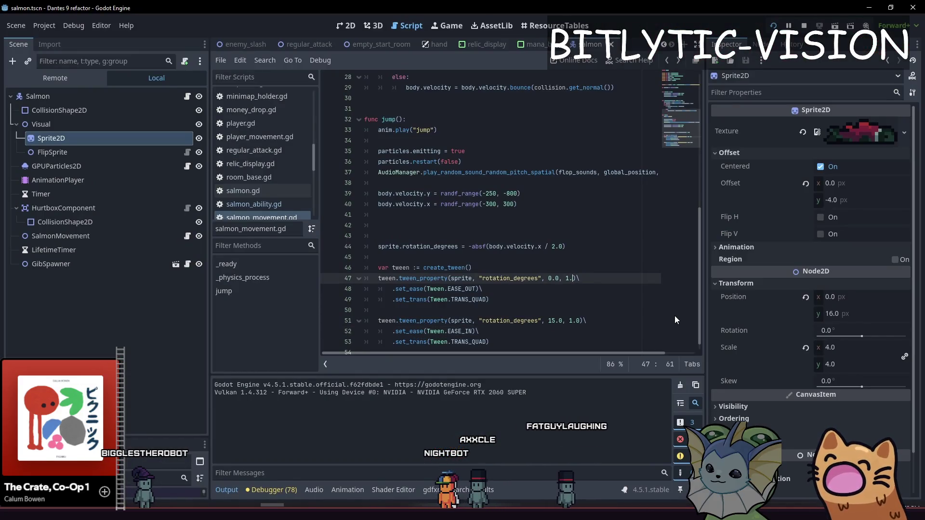
pyautogui.press('Down')
pyautogui.press('Down')
pyautogui.press('Down')
pyautogui.press('Down')
pyautogui.press('End')
pyautogui.press('Left')
pyautogui.press('Left')
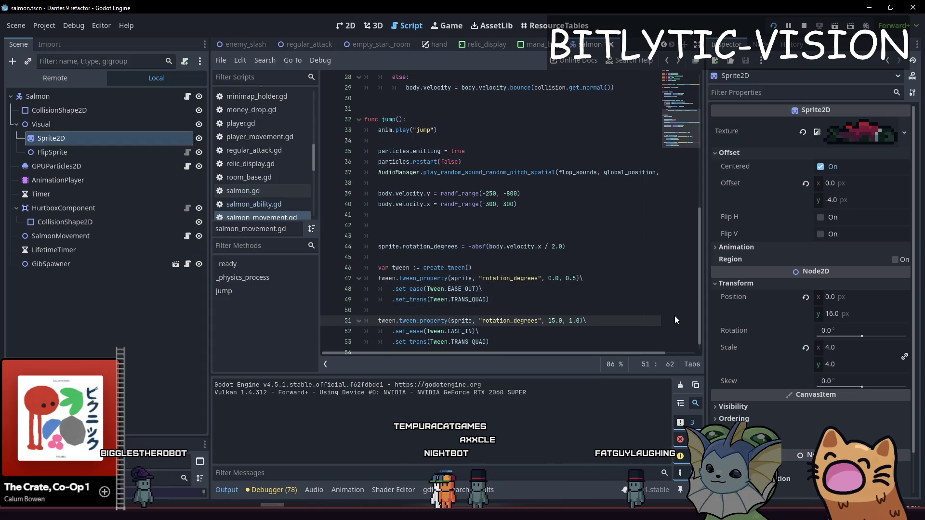
pyautogui.press('BackSpace')
pyautogui.press('BackSpace')
pyautogui.press('BackSpace')
pyautogui.write('0.5')
pyautogui.press('End')
pyautogui.hotkey('ctrl', 's')
pyautogui.press('F5')
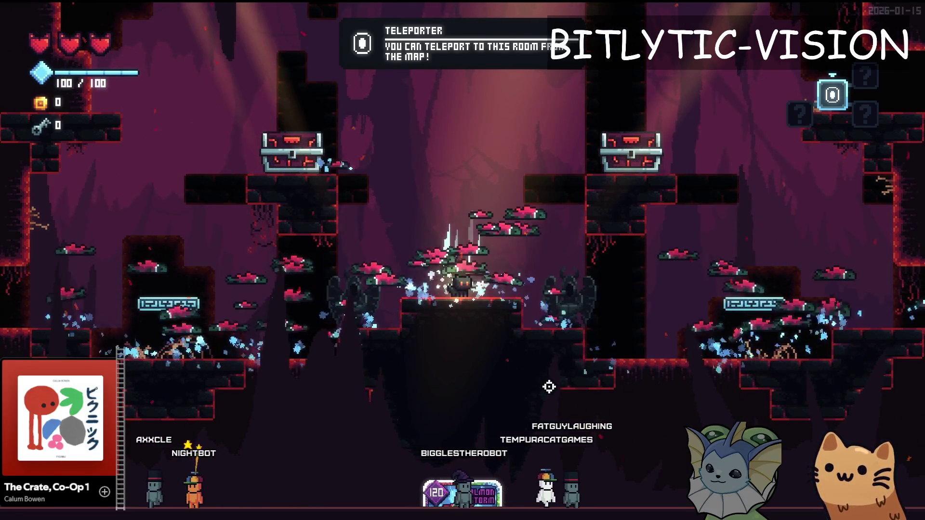
pyautogui.press('F8')
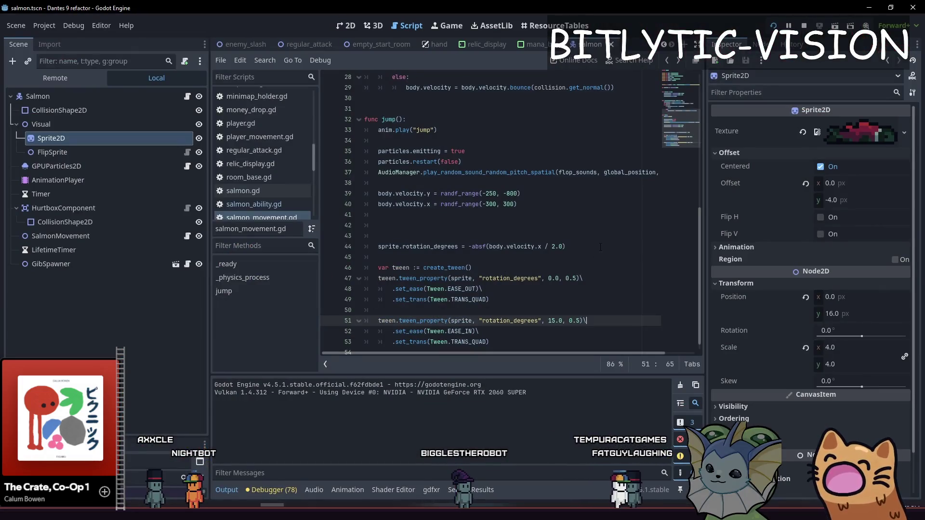
# Try a fixed 15.0 starting tilt on line 44 and test it in game.
pyautogui.click(479, 246)
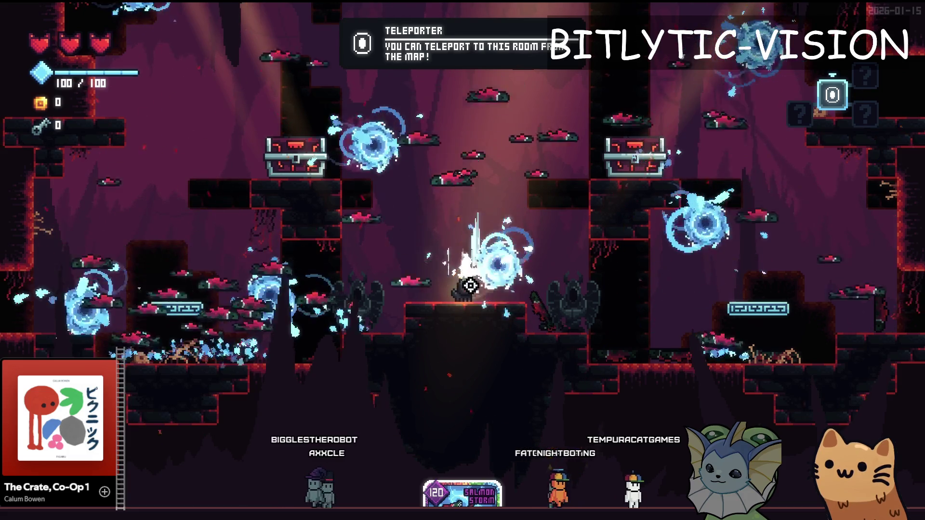
pyautogui.press('F8')
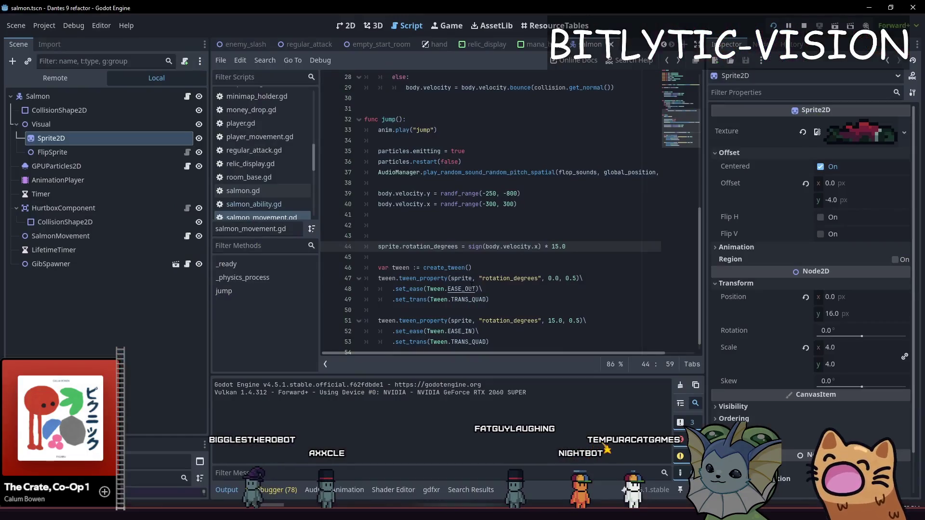
pyautogui.click(468, 246)
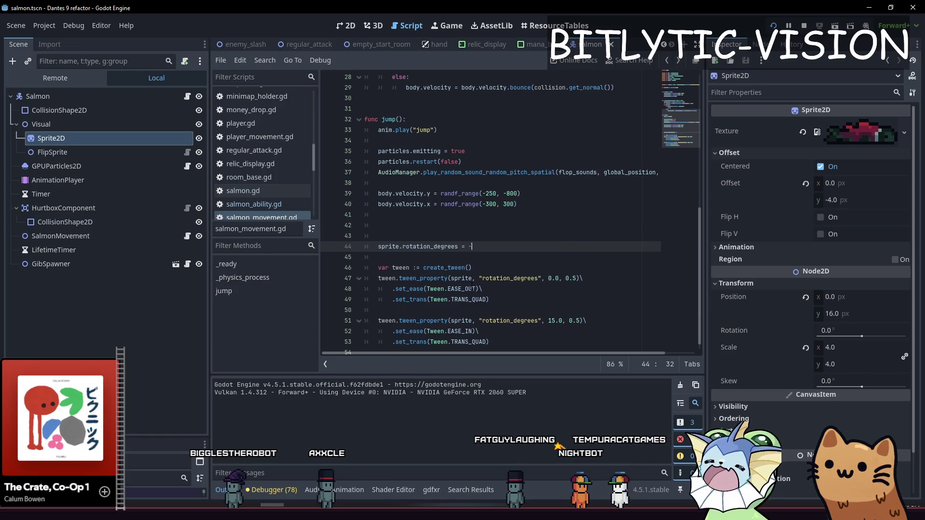
pyautogui.write('15.0')
pyautogui.press('F5')
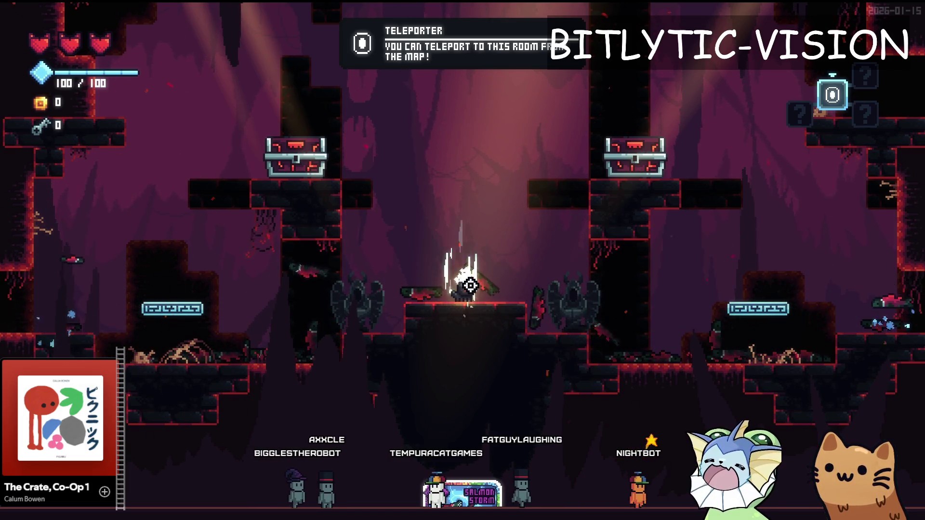
pyautogui.press('F8')
# Change the starting tilt to rotation_degrees = -45.0, save, and test it in game.
pyautogui.click(478, 246)
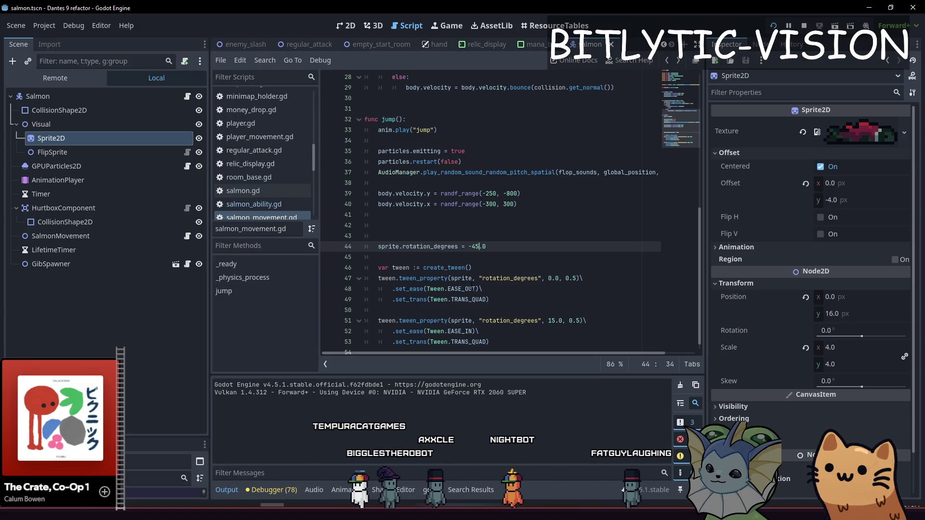
pyautogui.press('F5')
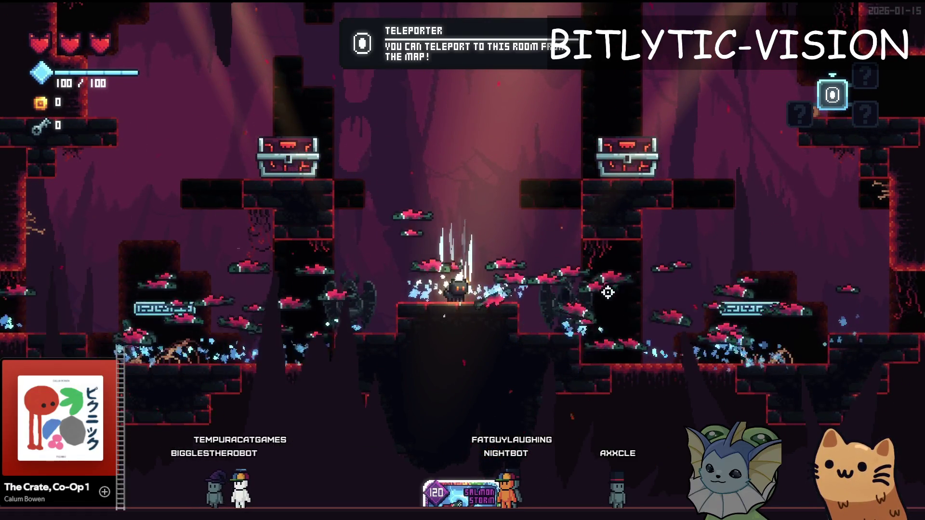
pyautogui.hotkey('alt', 'Tab')
pyautogui.scroll(9, 442, 172)
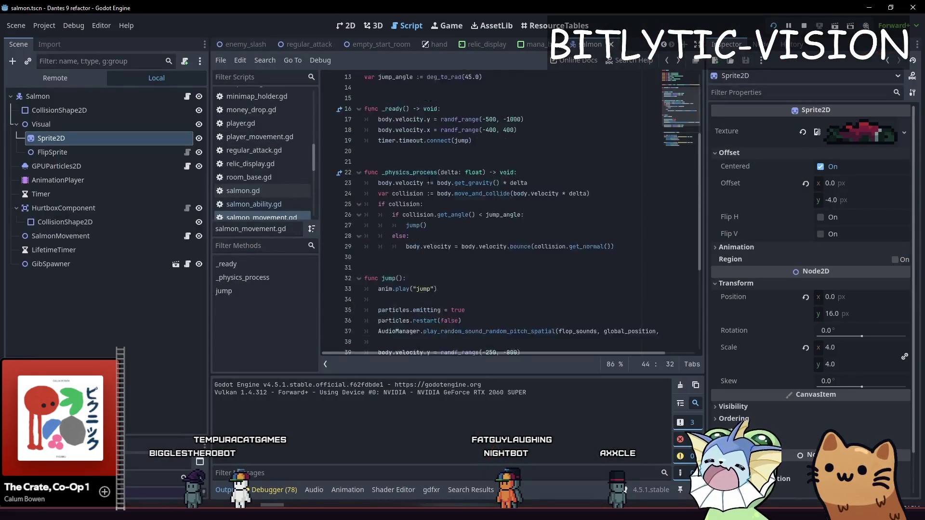
# Declare a typed 'var tween : Tween' below the jump_angle variable.
pyautogui.click(442, 172)
pyautogui.press('Down')
pyautogui.press('Down')
pyautogui.press('Down')
pyautogui.press('End')
pyautogui.press('Return')
pyautogui.press('Return')
pyautogui.press('Up')
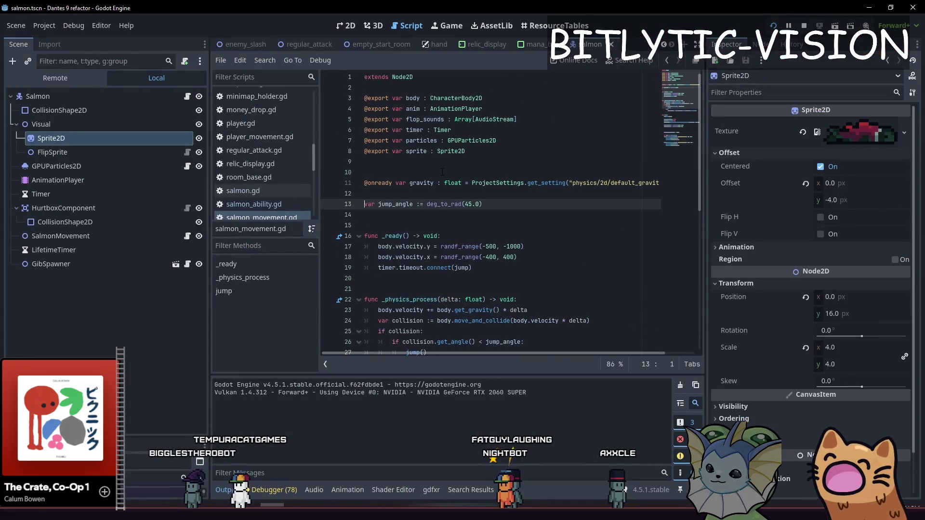
pyautogui.press('BackSpace')
pyautogui.press('BackSpace')
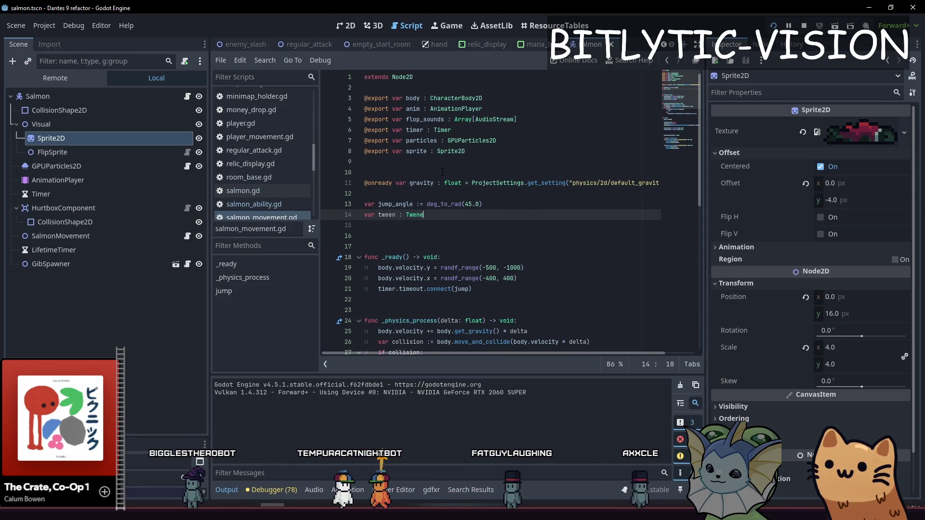
# Insert 'if tween: tween.kill()' before create_tween() in the jump function.
pyautogui.hotkey('ctrl', 'End')
pyautogui.press('Up')
pyautogui.press('Up')
pyautogui.press('Up')
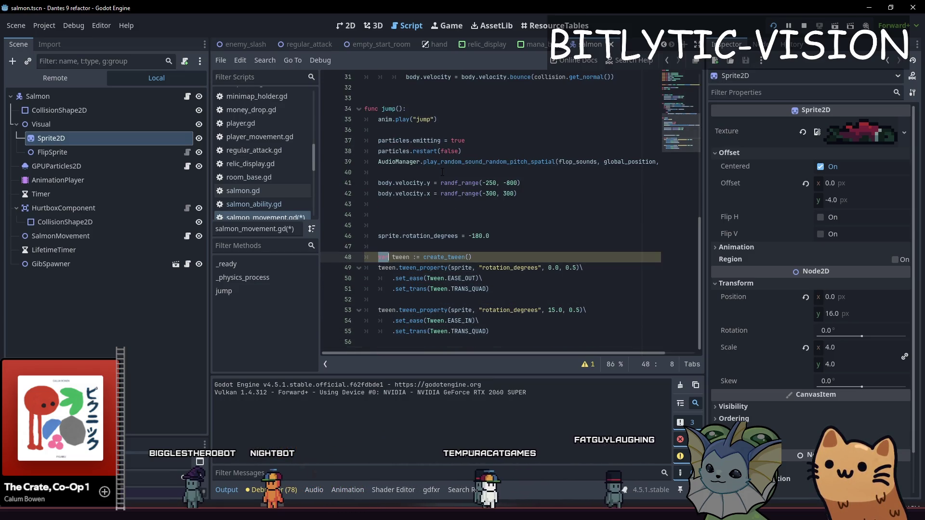
pyautogui.press('Home')
pyautogui.press('Return')
pyautogui.press('Return')
pyautogui.press('Up')
pyautogui.press('Up')
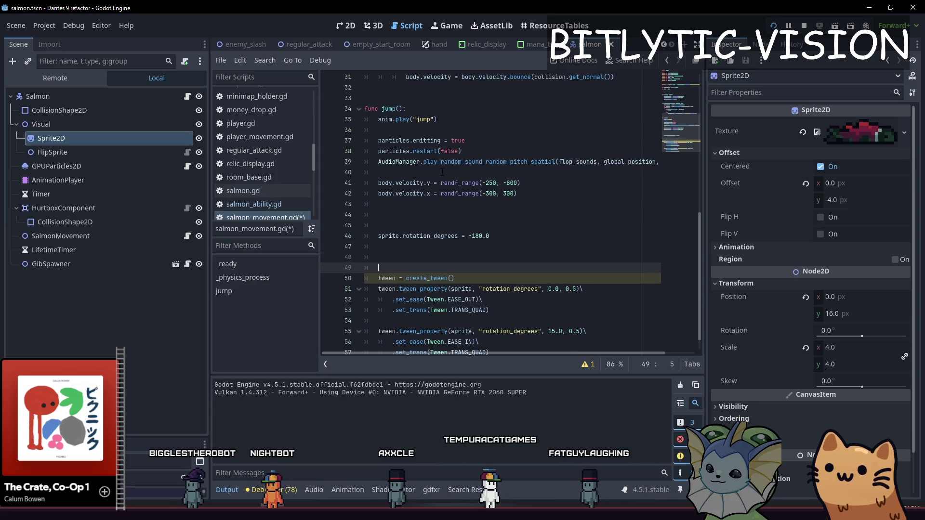
pyautogui.write('if')
pyautogui.write(':')
pyautogui.press('Return')
pyautogui.write('t')
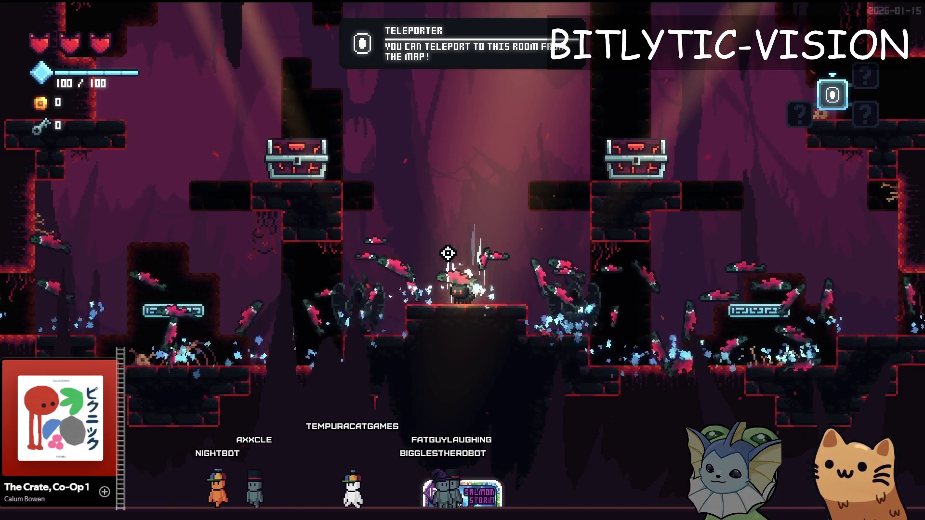
pyautogui.press('F8')
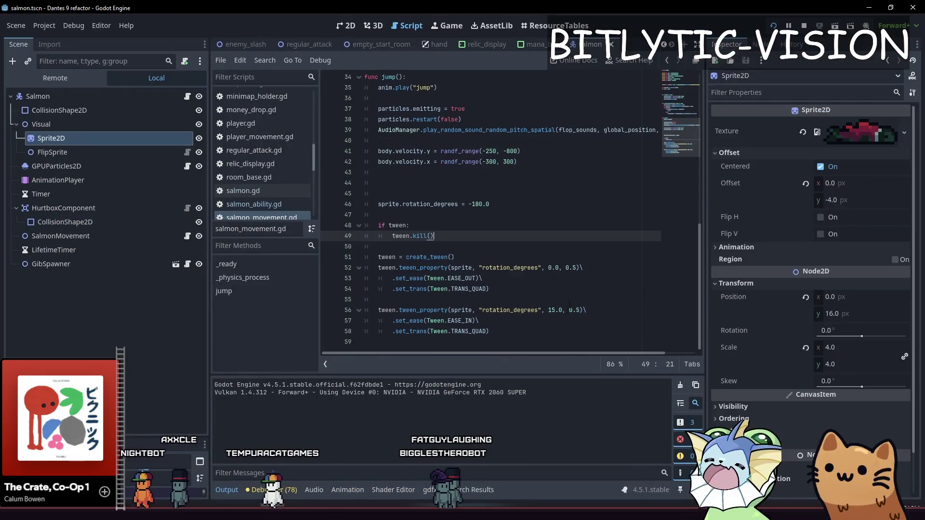
# Change the second tween step's target from 15.0 to 45.0 and play-test.
pyautogui.click(552, 310)
pyautogui.press('BackSpace')
pyautogui.write('4')
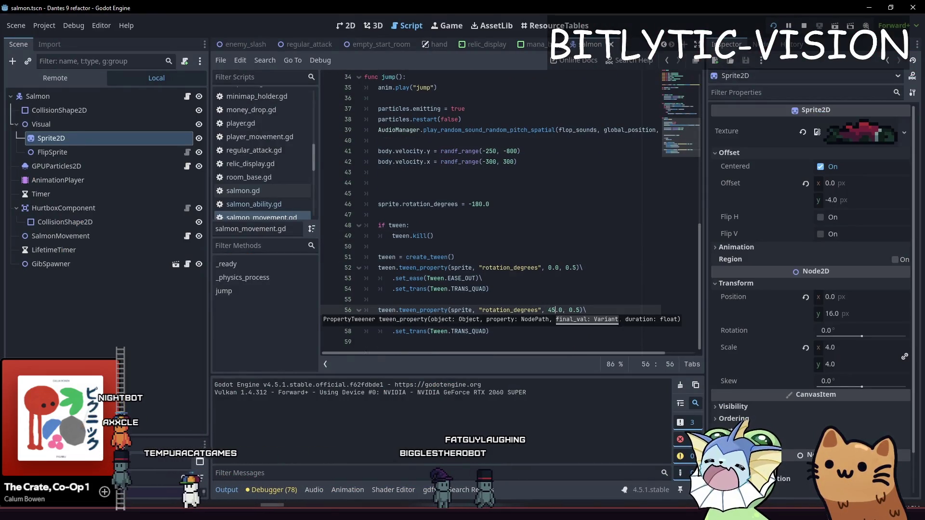
pyautogui.press('F5')
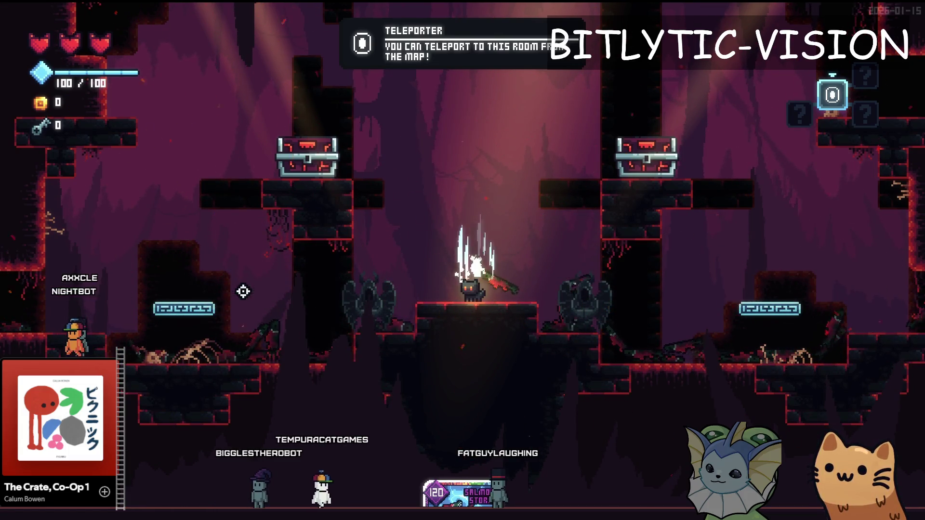
# Change the starting rotation from -180.0 to -90.0 degrees and launch the game.
pyautogui.press('F8')
pyautogui.press('Right')
pyautogui.press('Right')
pyautogui.press('Right')
pyautogui.moveTo(441, 324)
pyautogui.mouseDown()
pyautogui.moveTo(443, 332)
pyautogui.moveTo(556, 333)
pyautogui.mouseUp()
pyautogui.click(511, 289)
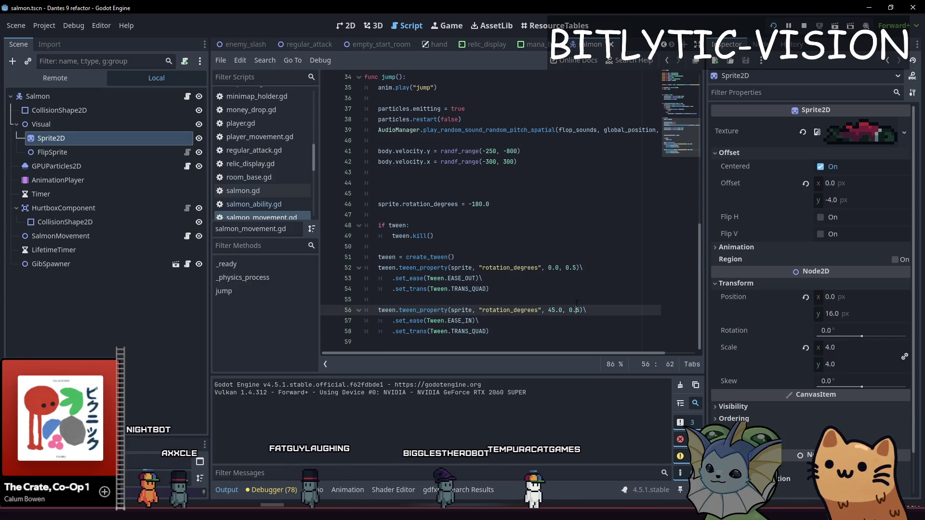
pyautogui.hotkey('shift', 'Up')
pyautogui.hotkey('shift', 'Up')
pyautogui.hotkey('shift', 'Up')
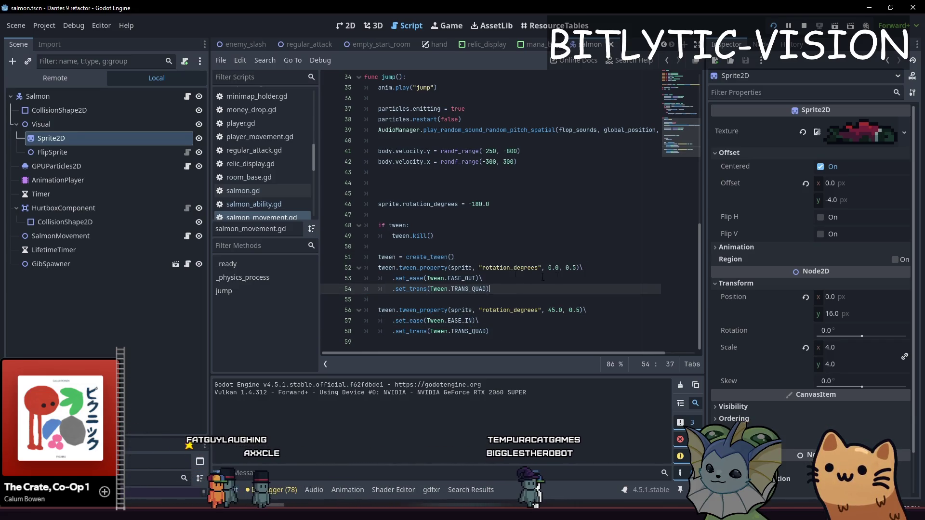
pyautogui.click(472, 204)
pyautogui.press('BackSpace')
pyautogui.press('BackSpace')
pyautogui.press('BackSpace')
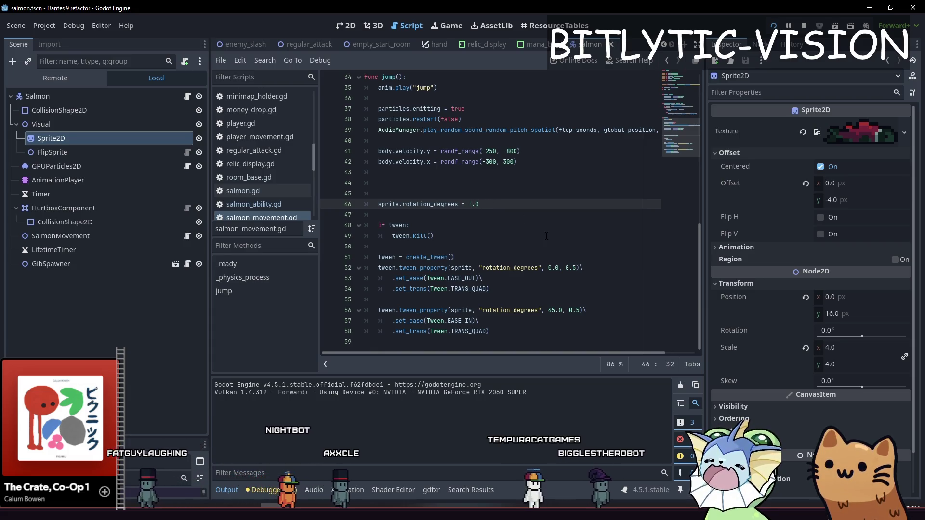
pyautogui.write('90')
pyautogui.press('F5')
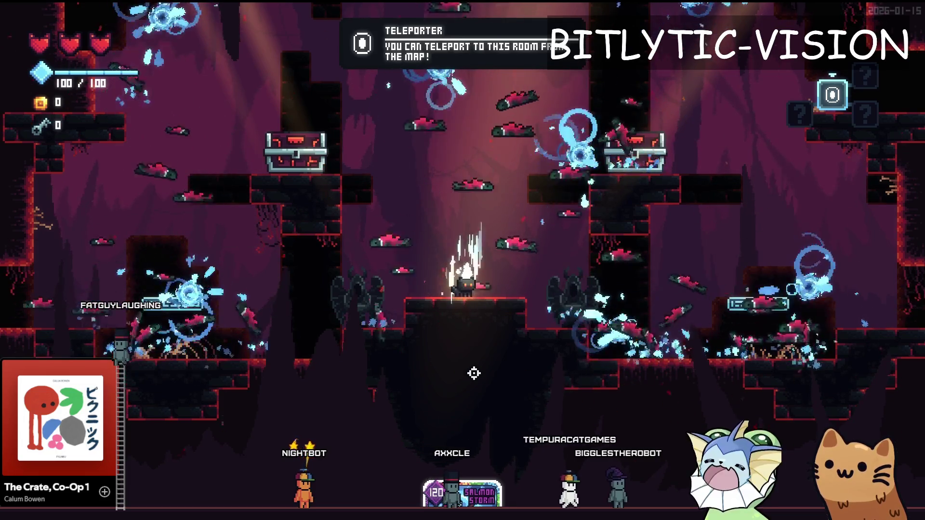
# Raise the game's time scale by 0.1 in the debug menu, then retest the jump.
pyautogui.press('`')
pyautogui.click(793, 109)
pyautogui.press('`')
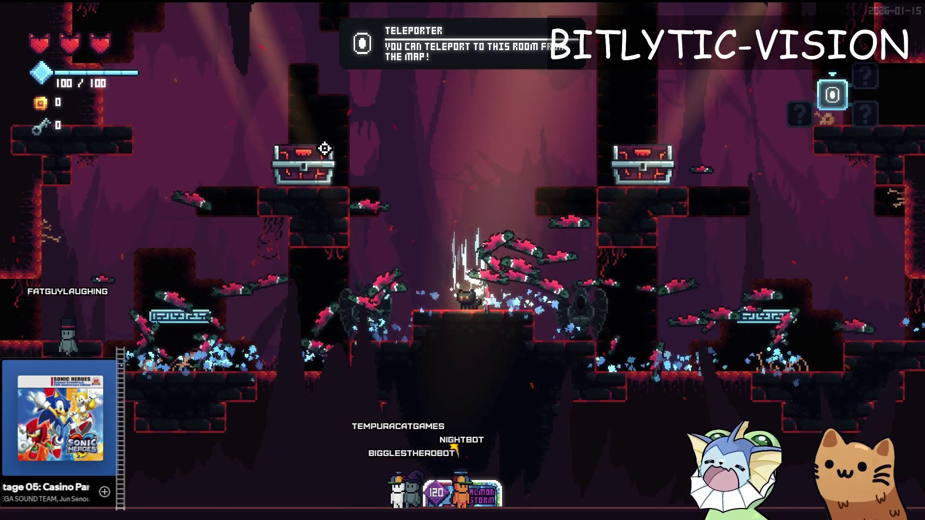
pyautogui.press('F8')
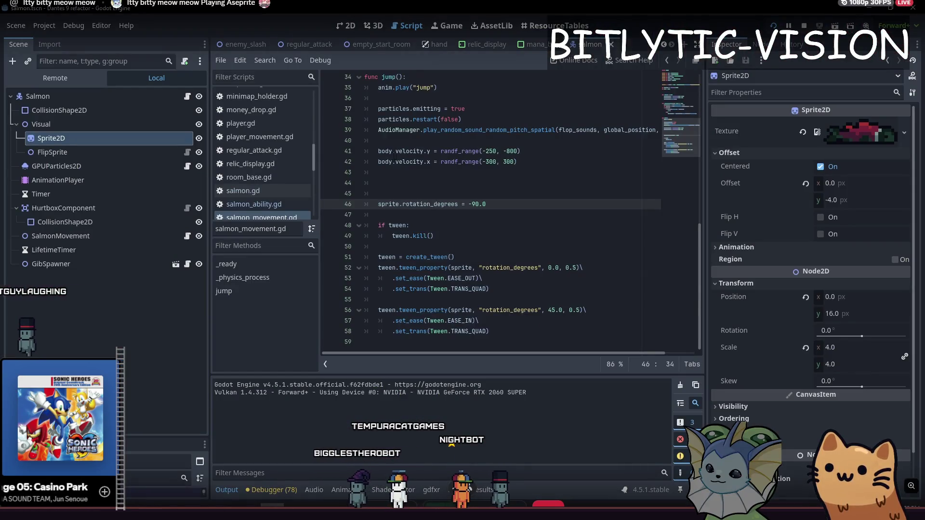
pyautogui.click(441, 235)
pyautogui.write('90')
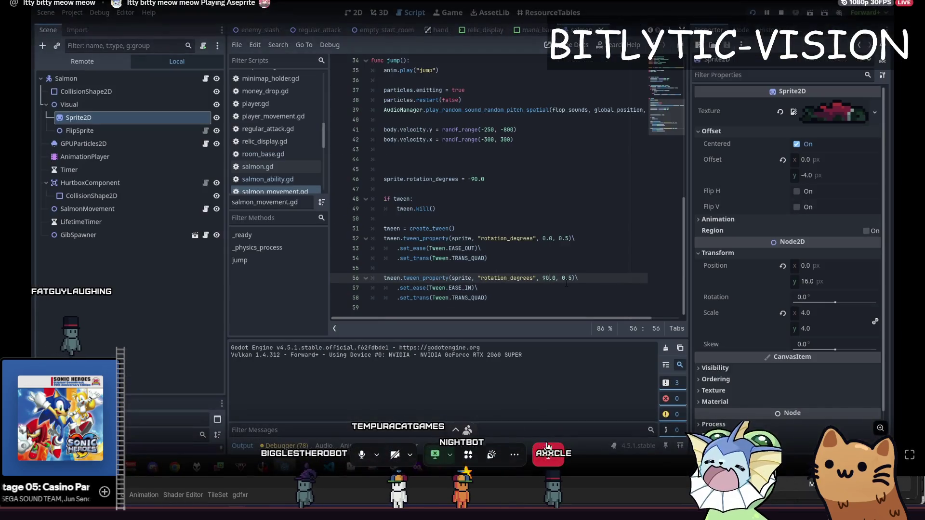
pyautogui.press('F5')
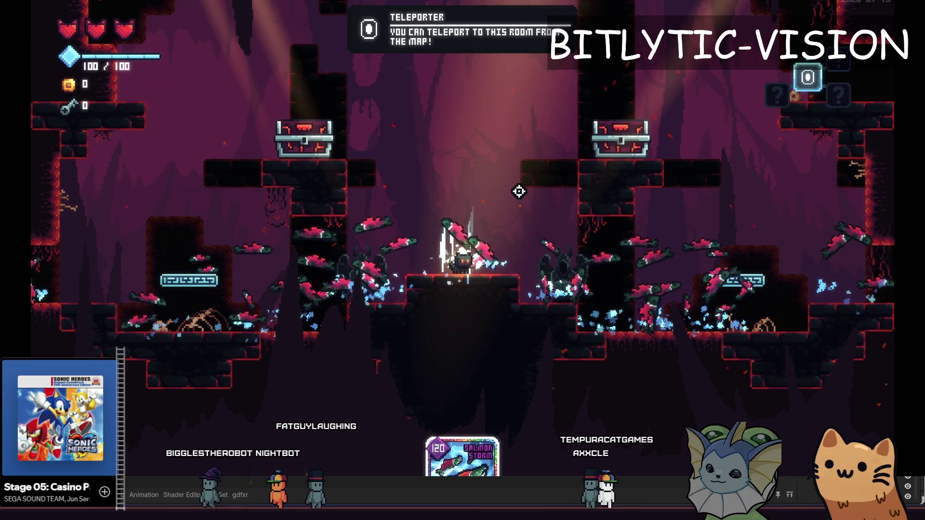
pyautogui.hotkey('alt', 'Tab')
pyautogui.scroll(5, 504, 302)
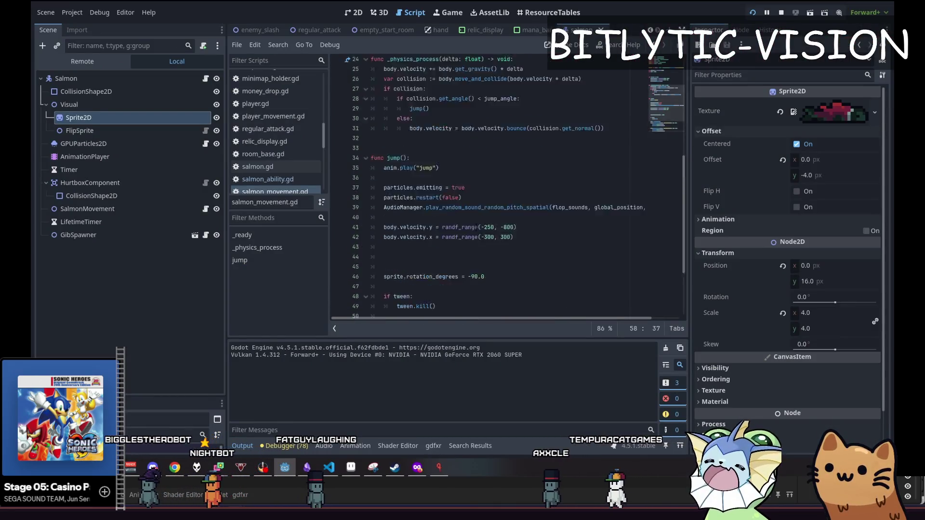
pyautogui.click(507, 179)
# Add a ratio variable remapping body.velocity.y from 100..-100 onto -1..1.
pyautogui.press('Return')
pyautogui.press('Return')
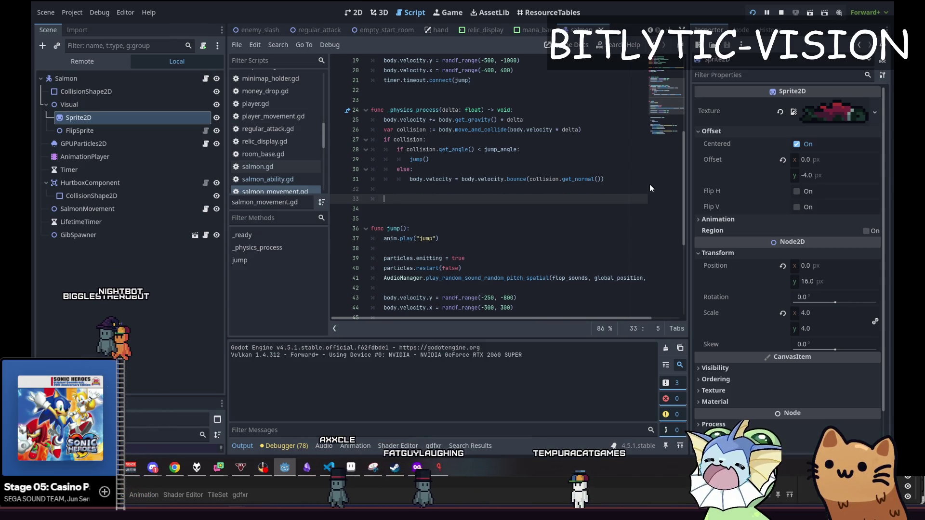
pyautogui.write('sprite.rotation_degrees =')
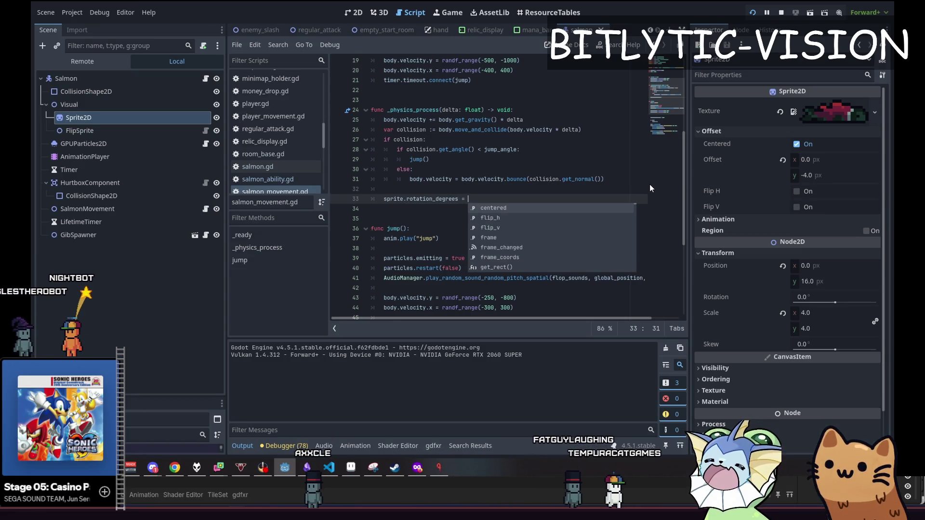
pyautogui.hotkey('ctrl', 'k')
pyautogui.hotkey('ctrl', 'shift', 'Return')
pyautogui.hotkey('ctrl', 'shift', 'Return')
pyautogui.write('var ratio := ')
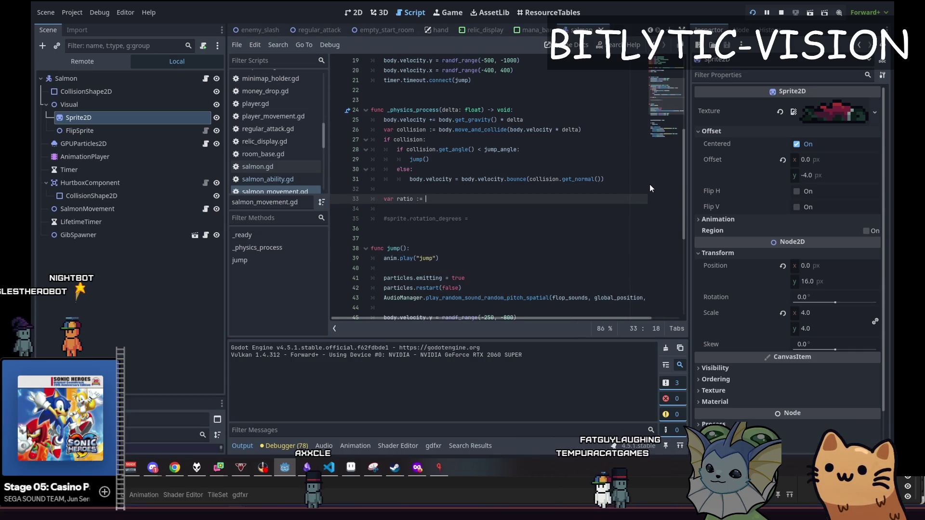
pyautogui.write('body.velociy')
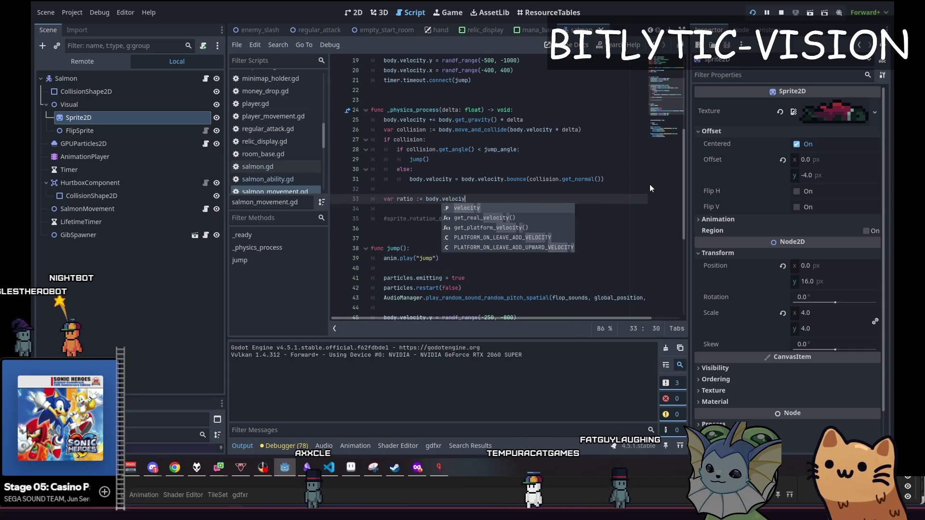
pyautogui.press('Return')
pyautogui.write('.y = remap')
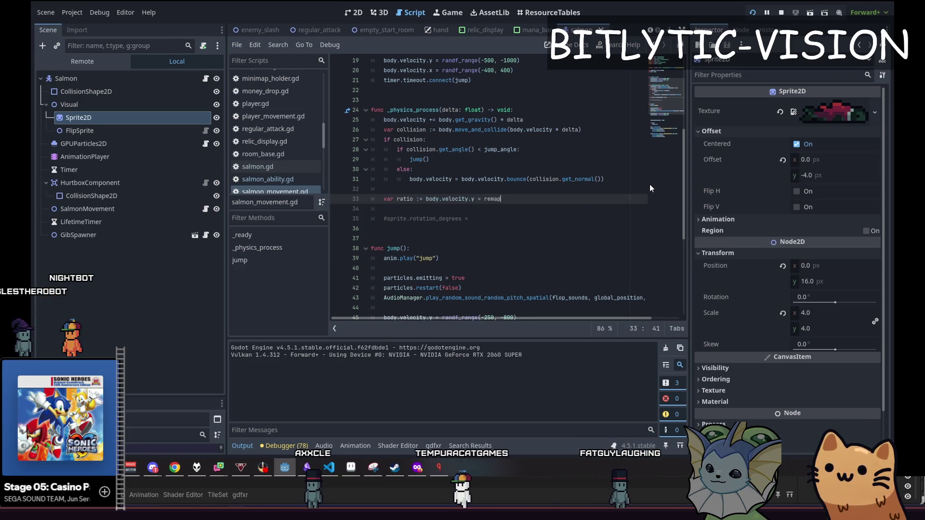
pyautogui.press('BackSpace')
pyautogui.press('BackSpace')
pyautogui.press('BackSpace')
pyautogui.press('Left')
pyautogui.press('Left')
pyautogui.press('Left')
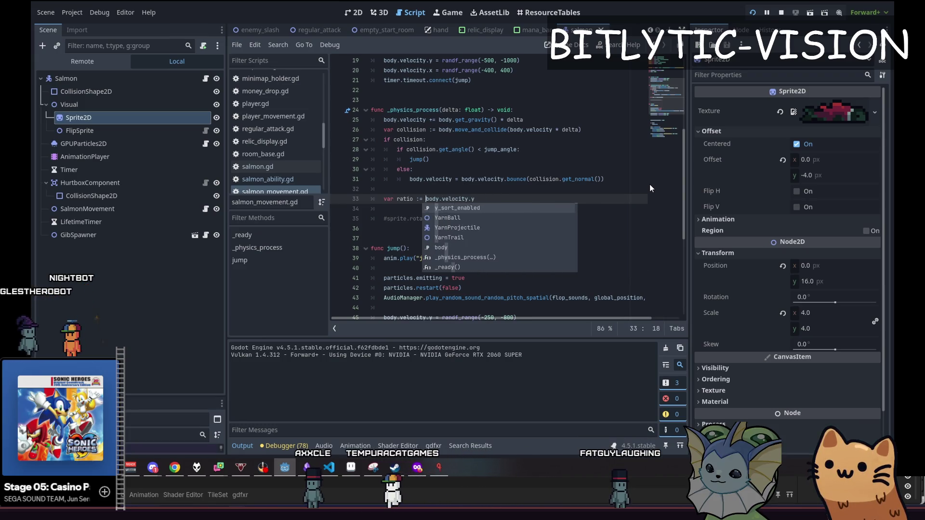
pyautogui.write('remap(')
pyautogui.press('End')
pyautogui.write(')')
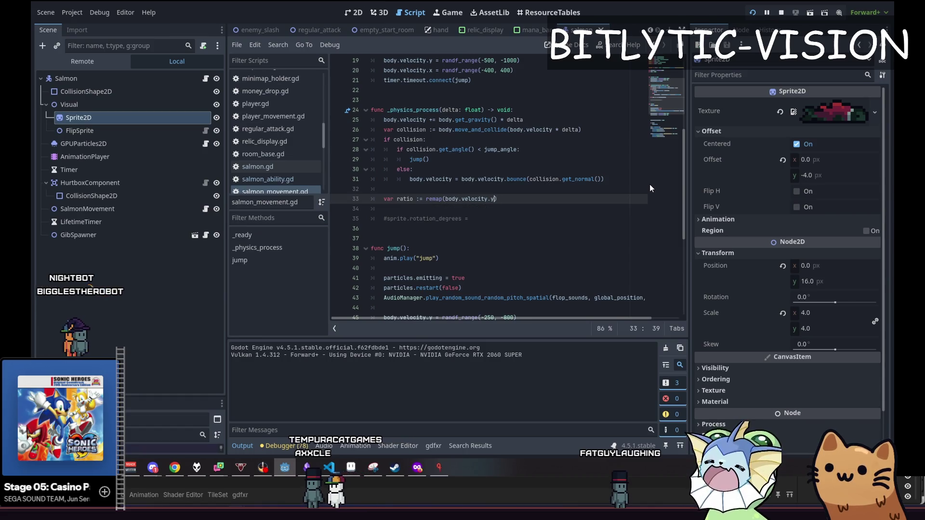
pyautogui.write(', ')
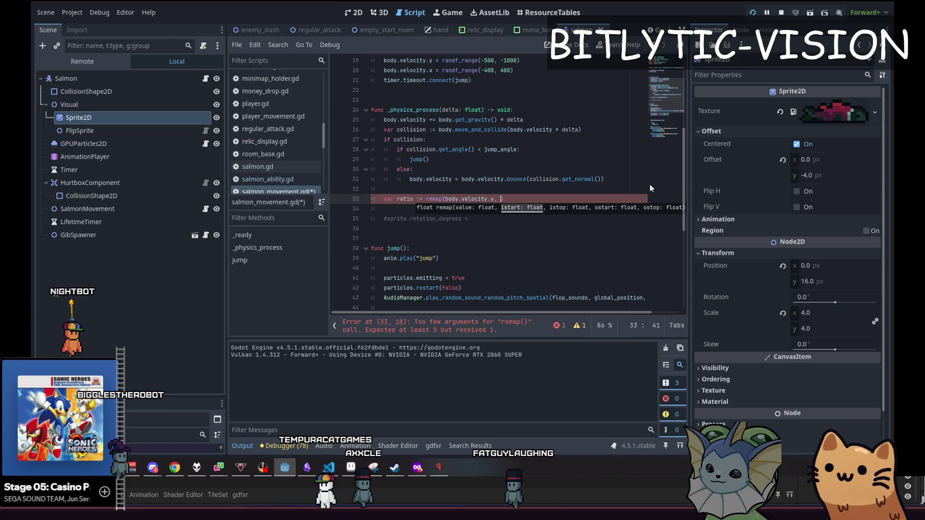
pyautogui.write('100, -1')
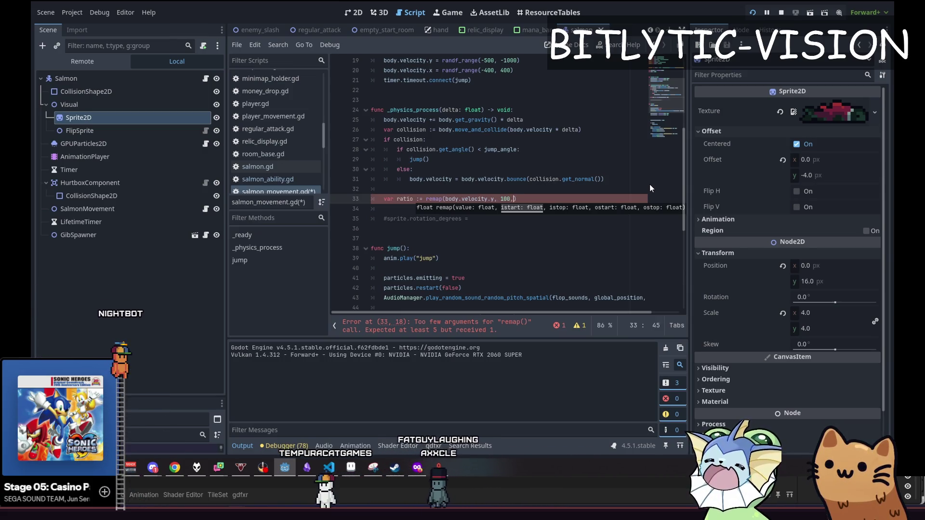
pyautogui.write('00, ')
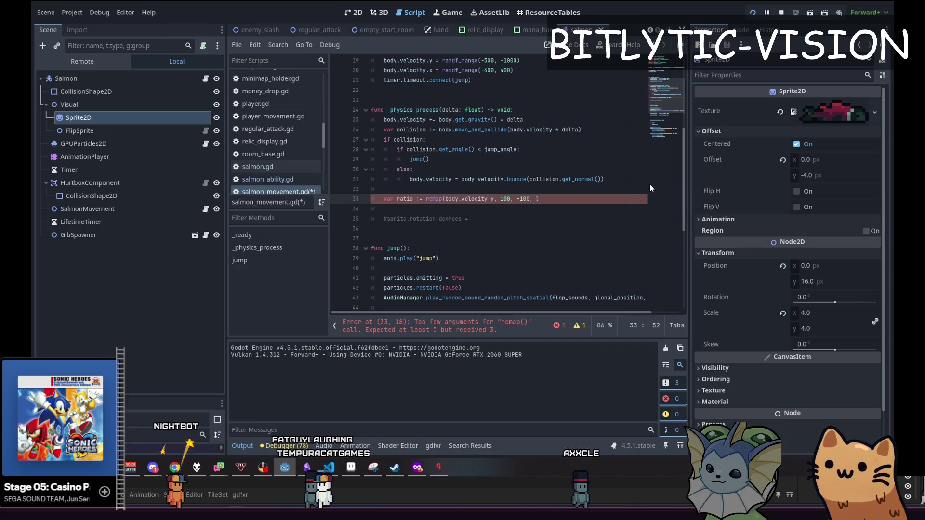
pyautogui.write('-1, 1')
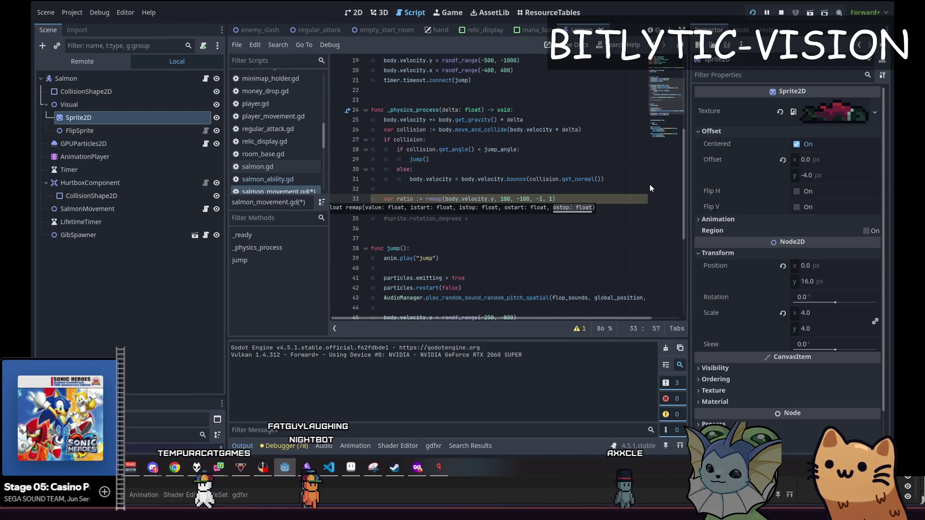
# Flip the remap output to 1, -1, set rotation_degrees to ratio * 90.0, and start a clamp line.
pyautogui.hotkey('shift', 'Left')
pyautogui.hotkey('shift', 'Left')
pyautogui.hotkey('shift', 'Left')
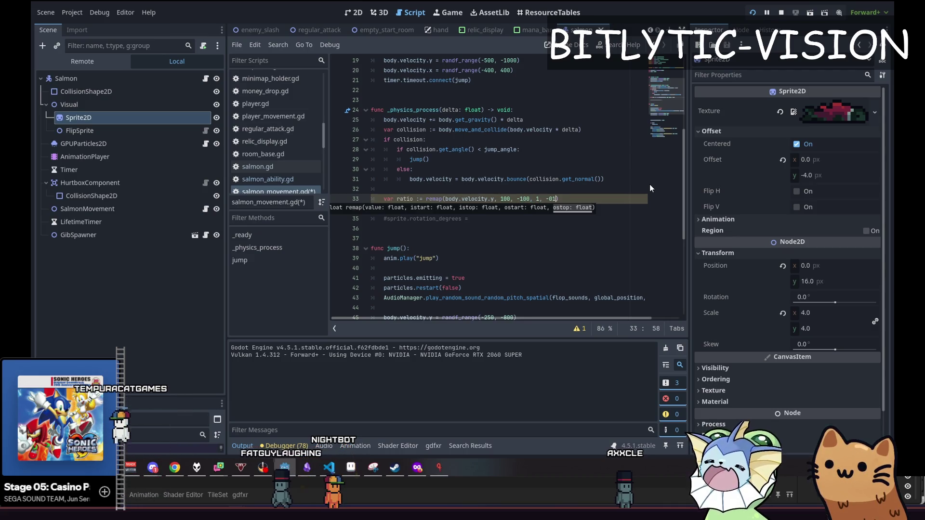
pyautogui.write('1, -1)')
pyautogui.press('Down')
pyautogui.press('Down')
pyautogui.hotkey('ctrl', 'k')
pyautogui.press('Down')
pyautogui.press('Down')
pyautogui.press('Up')
pyautogui.press('Up')
pyautogui.press('Up')
pyautogui.press('Down')
pyautogui.press('Down')
pyautogui.write('ra')
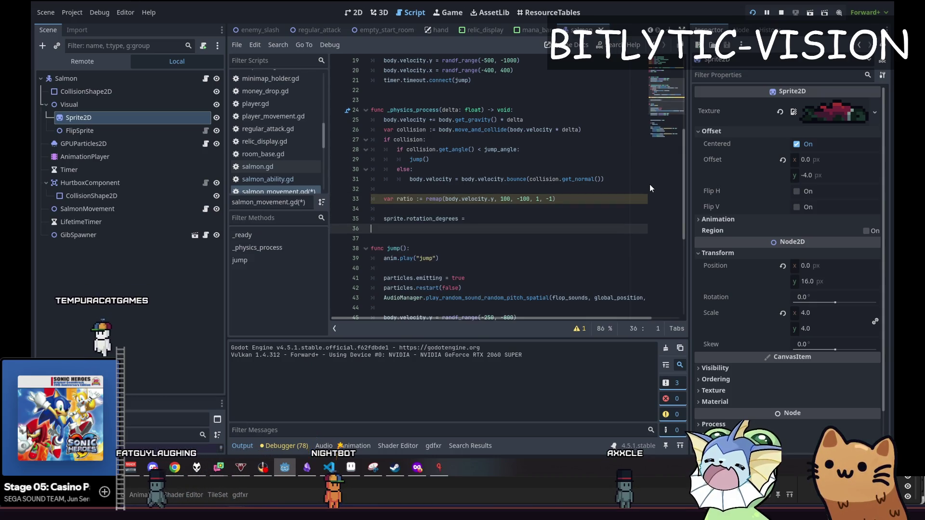
pyautogui.write('tio *')
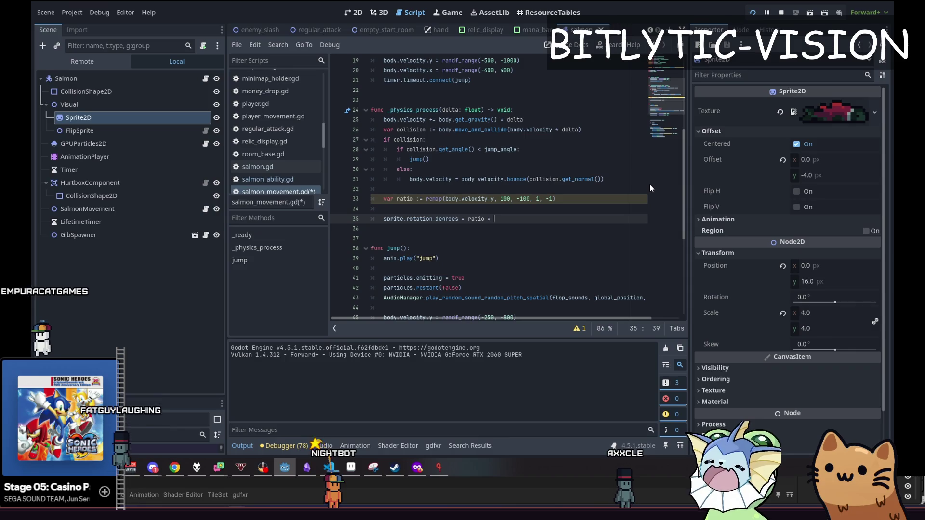
pyautogui.press('BackSpace')
pyautogui.write('90.0')
pyautogui.hotkey('ctrl', 'shift', 'Return')
pyautogui.hotkey('ctrl', 'shift', 'Return')
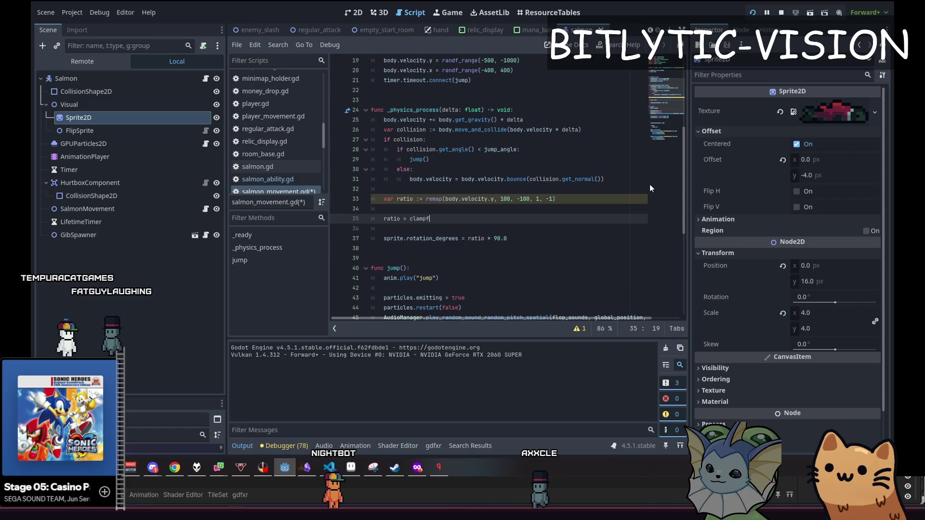
pyautogui.write('(ratio')
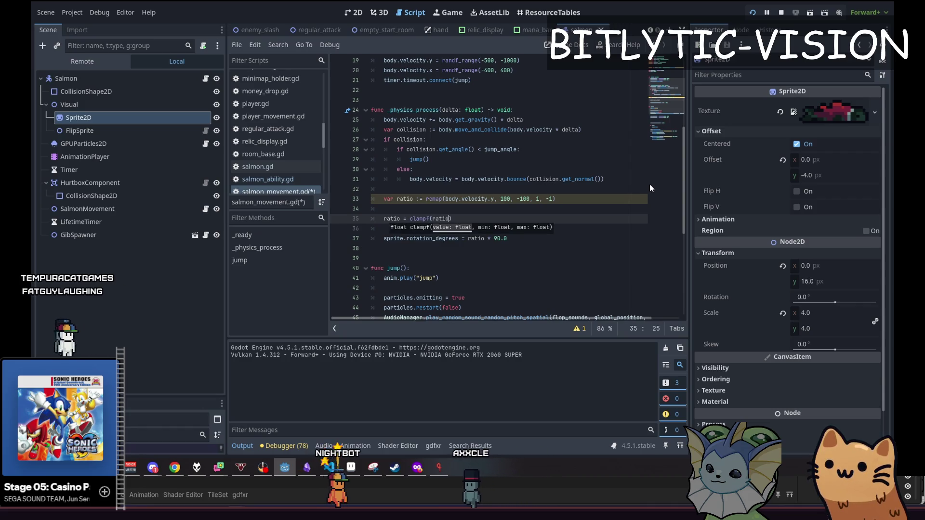
pyautogui.write(' 1')
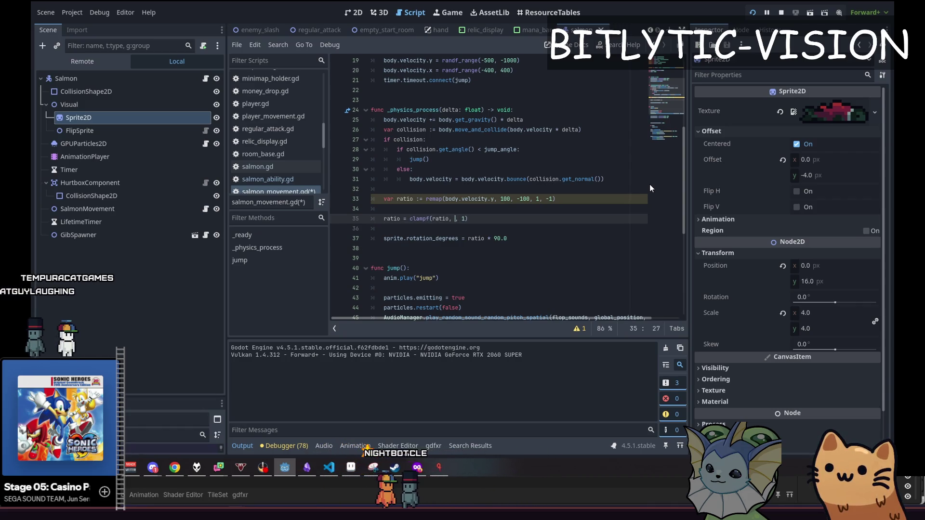
pyautogui.press('Down')
pyautogui.press('Down')
pyautogui.press('Down')
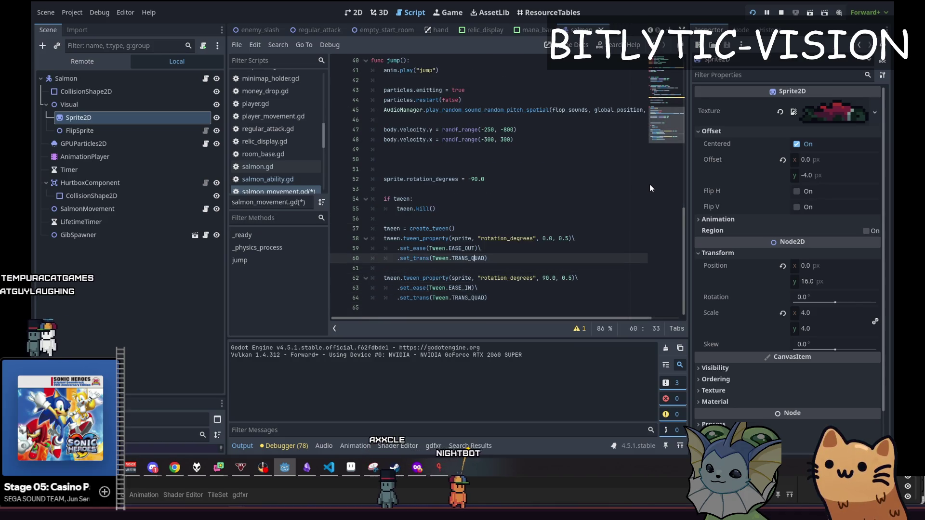
# Comment out the jump function's rotation reset and tween lines, then test in game.
pyautogui.press('Down')
pyautogui.press('Down')
pyautogui.press('Down')
pyautogui.hotkey('shift', 'Up')
pyautogui.hotkey('shift', 'Up')
pyautogui.hotkey('shift', 'Up')
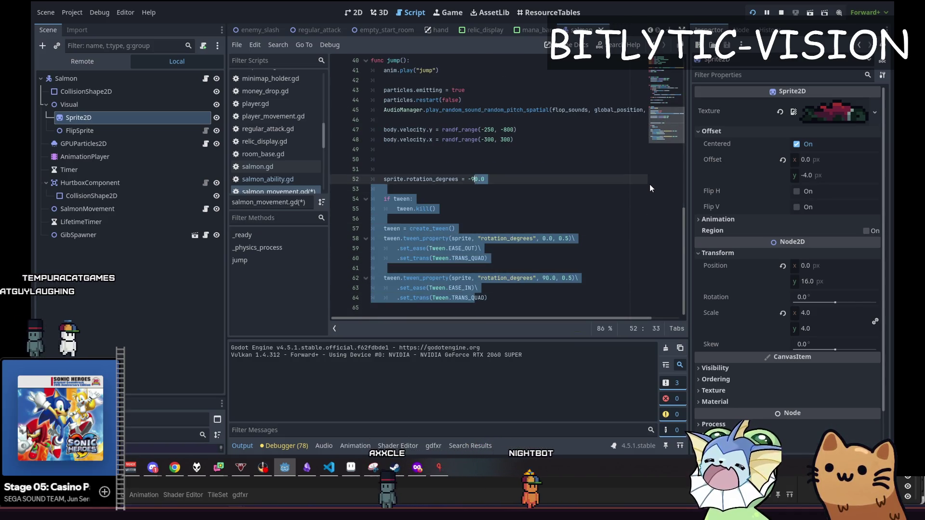
pyautogui.hotkey('ctrl', 'k')
pyautogui.hotkey('ctrl', 's')
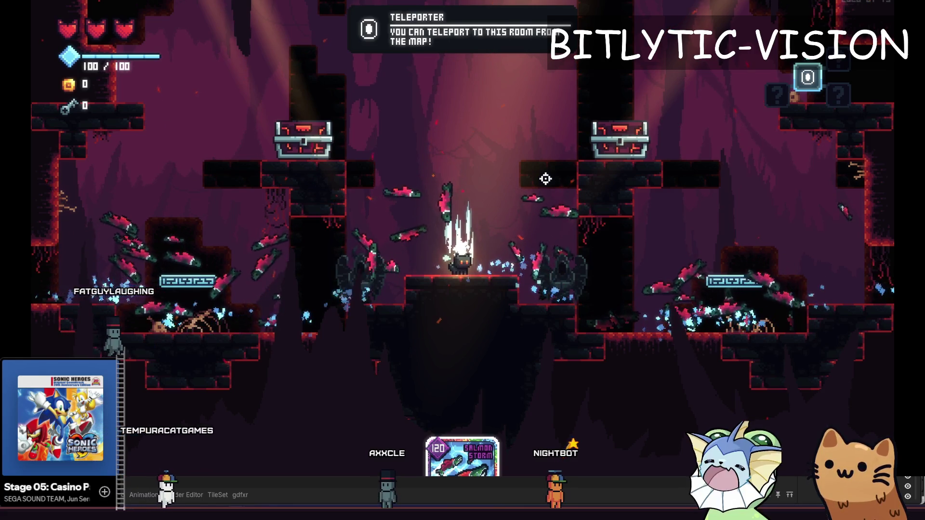
pyautogui.press('F8')
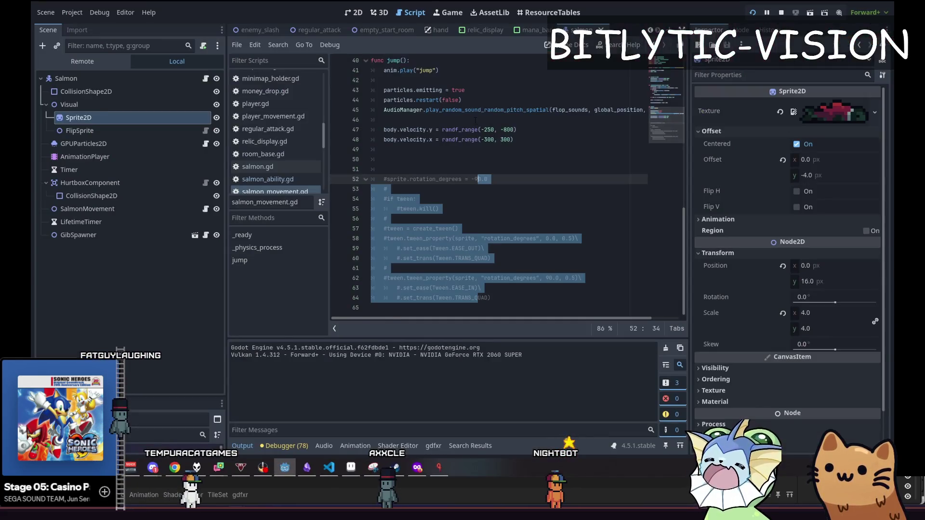
# Open two empty lines after the collision handling around line 33.
pyautogui.scroll(3, 487, 145)
pyautogui.click(499, 130)
pyautogui.press('Return')
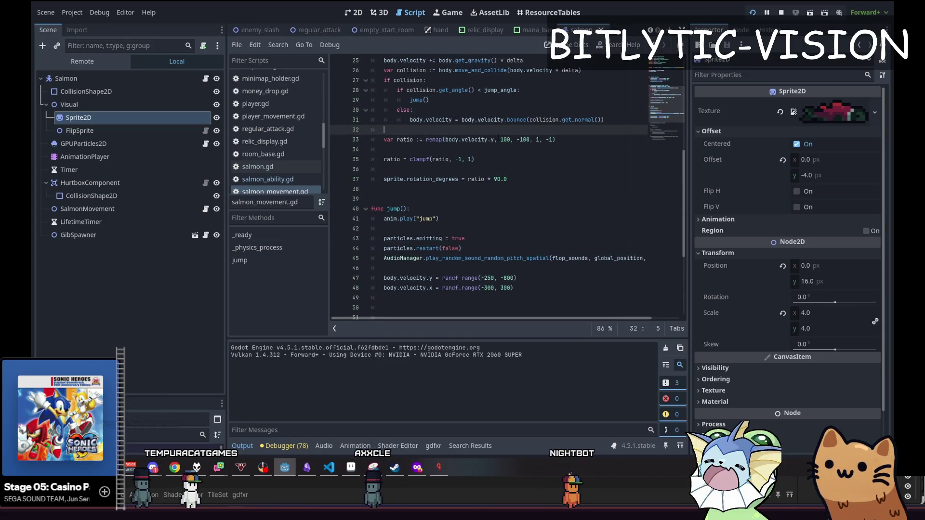
pyautogui.press('Return')
pyautogui.press('Up')
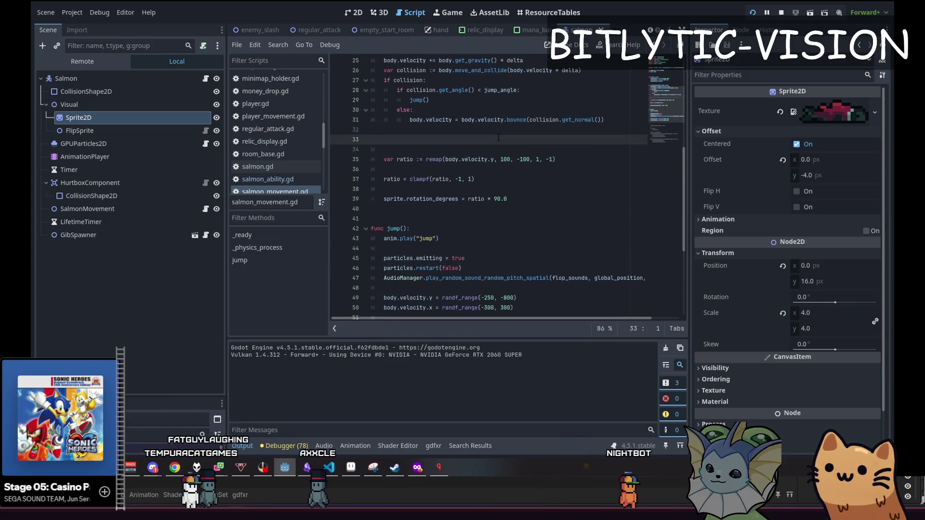
# Print body.velocity on line 33 and run the game to log the velocity values.
pyautogui.write('ole.bo')
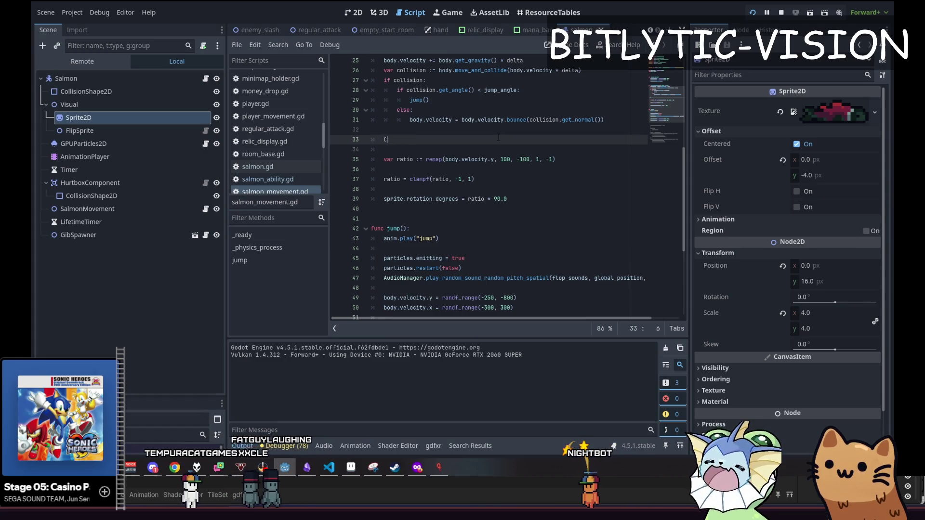
pyautogui.write('dy.velocity.y)')
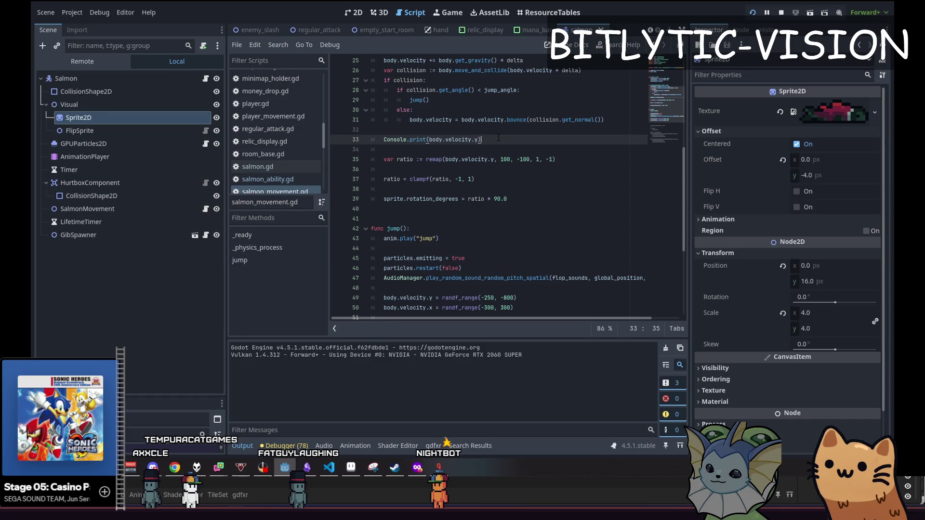
pyautogui.press('F5')
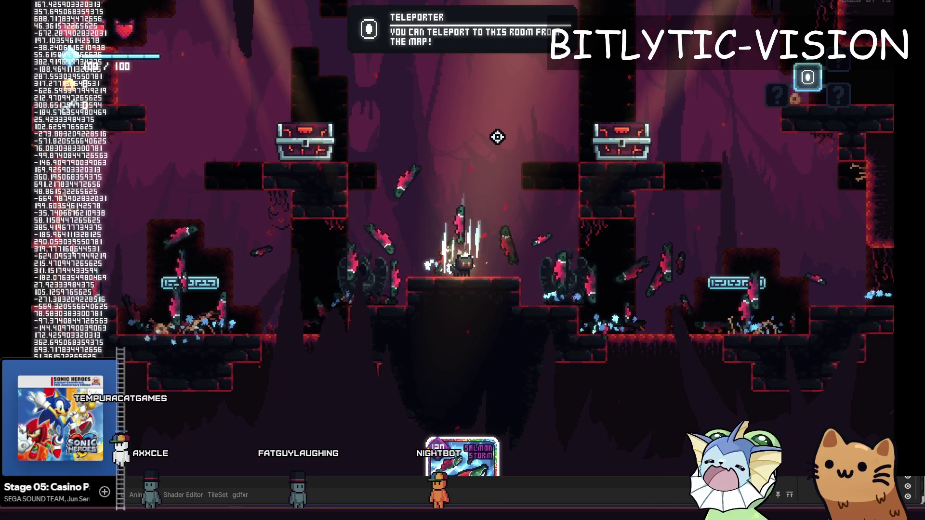
pyautogui.press('F8')
pyautogui.hotkey('ctrl', 's')
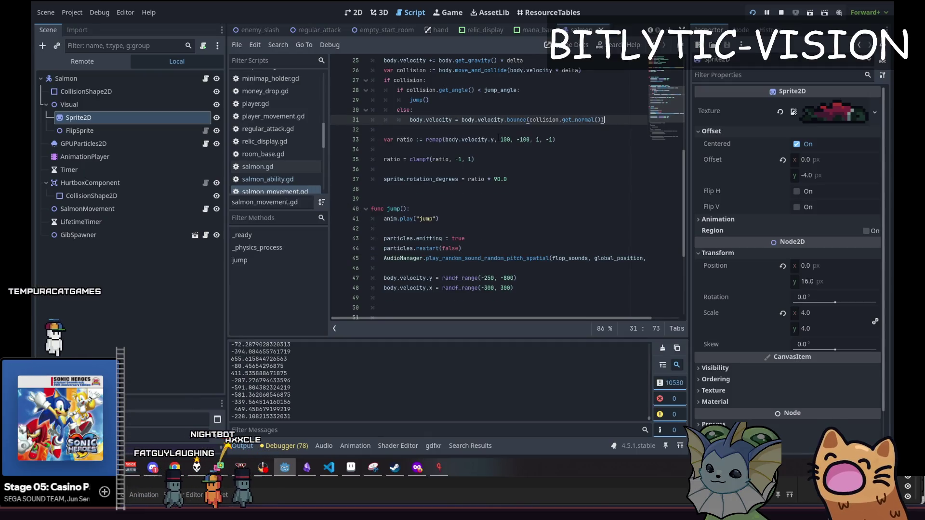
pyautogui.press('Down')
pyautogui.press('Down')
pyautogui.click(499, 139)
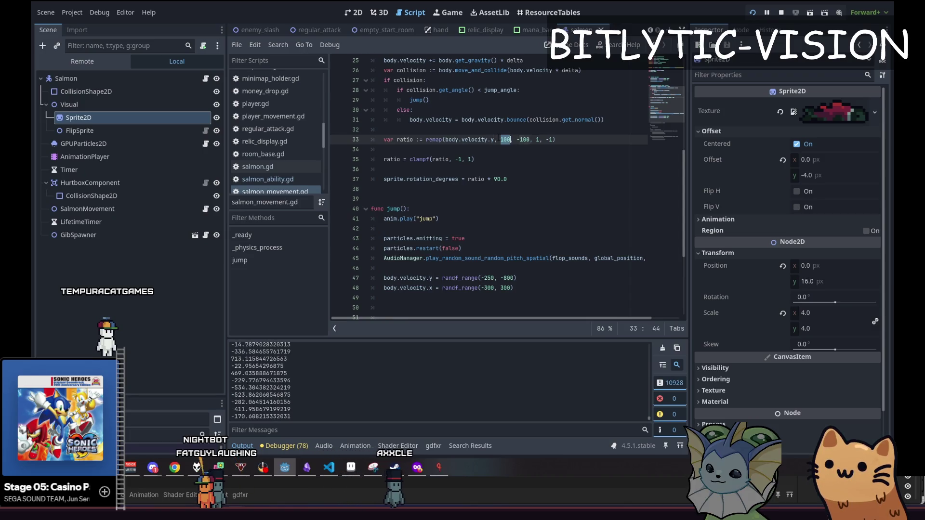
# Run the game, then open and dismiss the debug and deck menus to resume play.
pyautogui.press('F5')
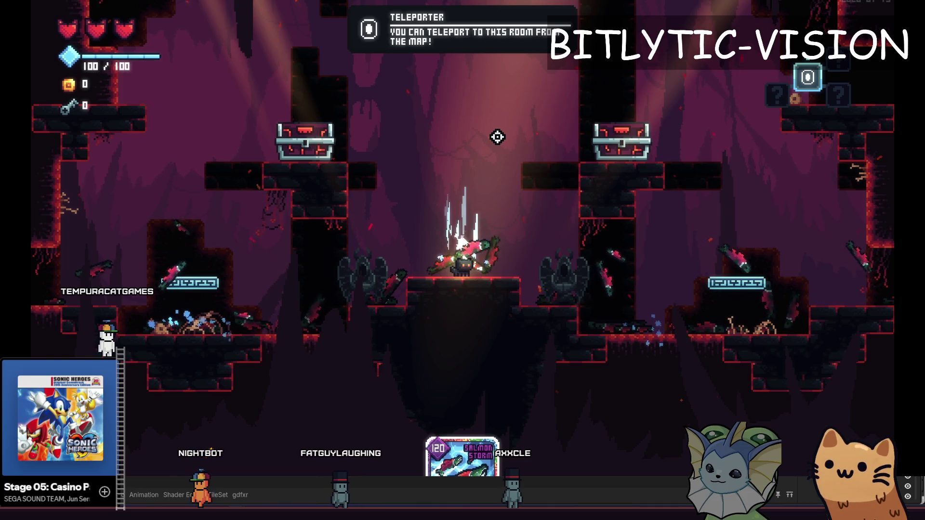
pyautogui.press('F1')
pyautogui.press('F1')
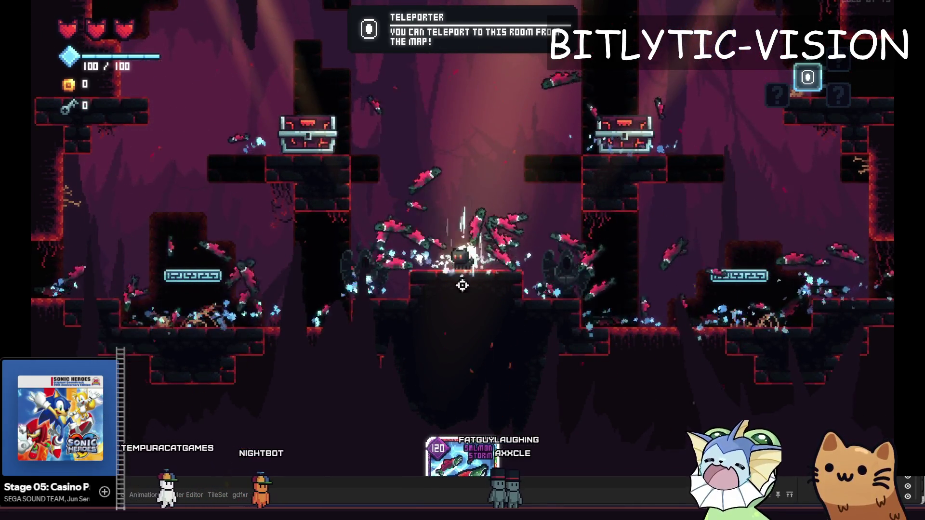
pyautogui.press('Escape')
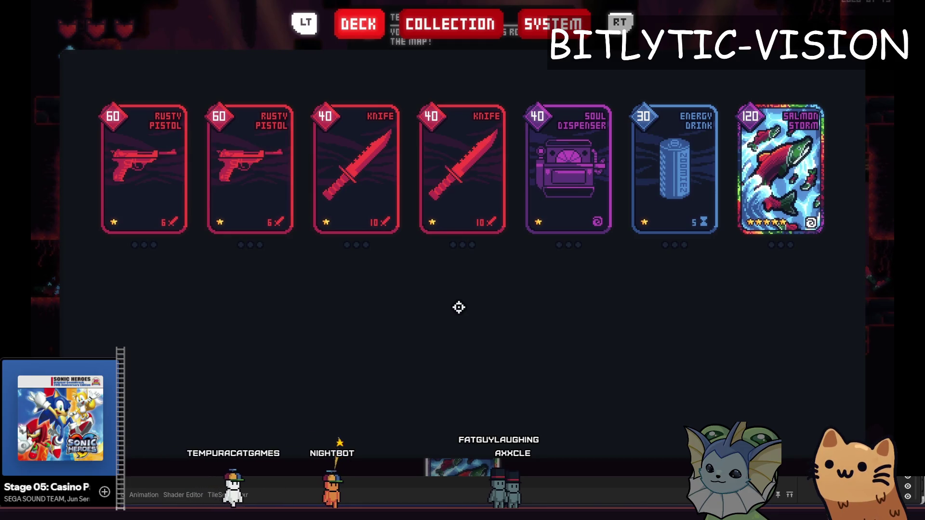
pyautogui.press('Escape')
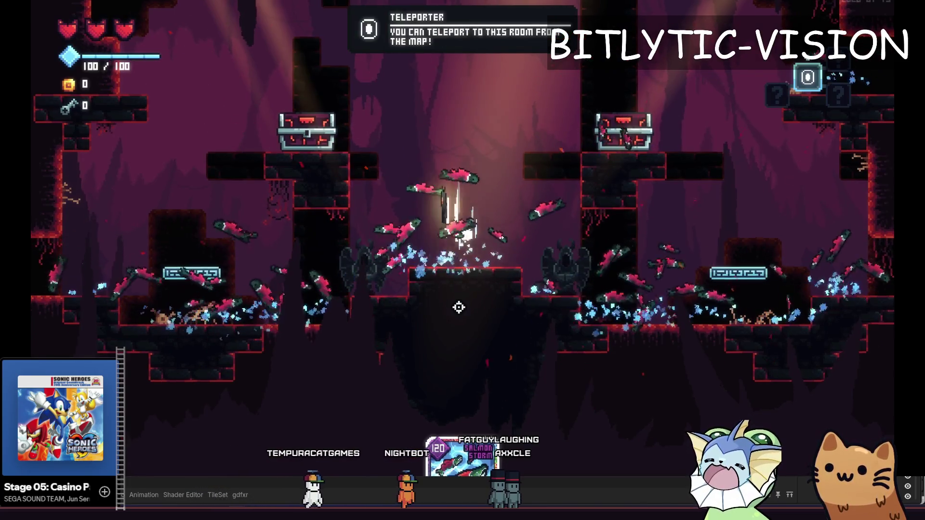
# Jump the cat onto the left chest ledge, move onto the teleporter, and toggle fullscreen off and on.
pyautogui.press('a')
pyautogui.press('space')
pyautogui.press('d')
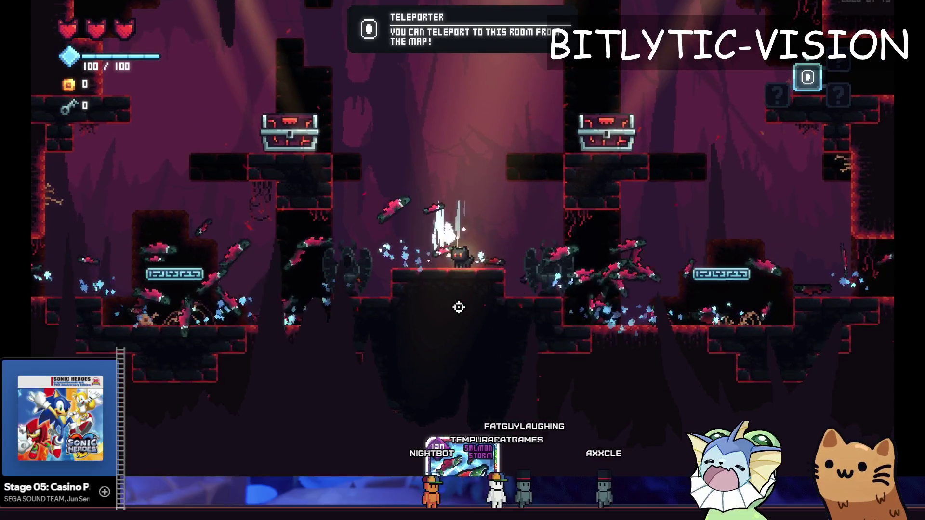
pyautogui.press('F11')
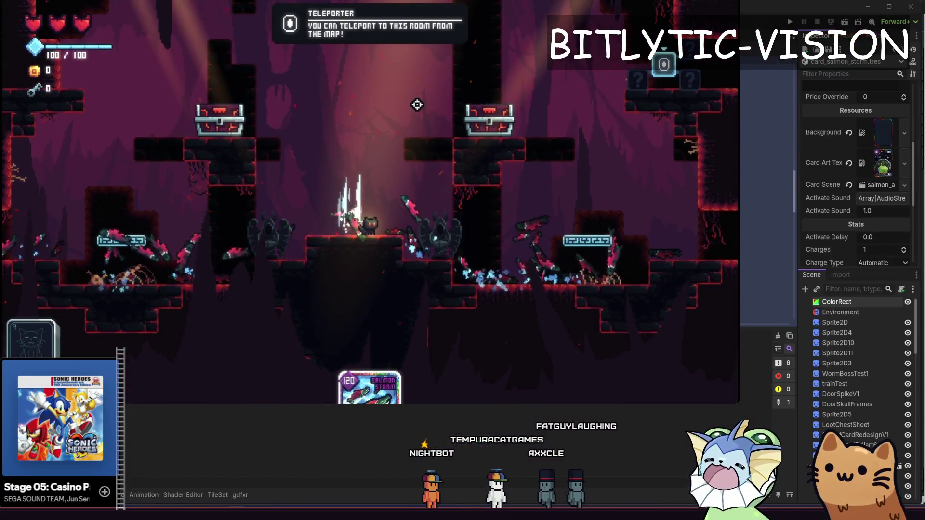
pyautogui.press('F11')
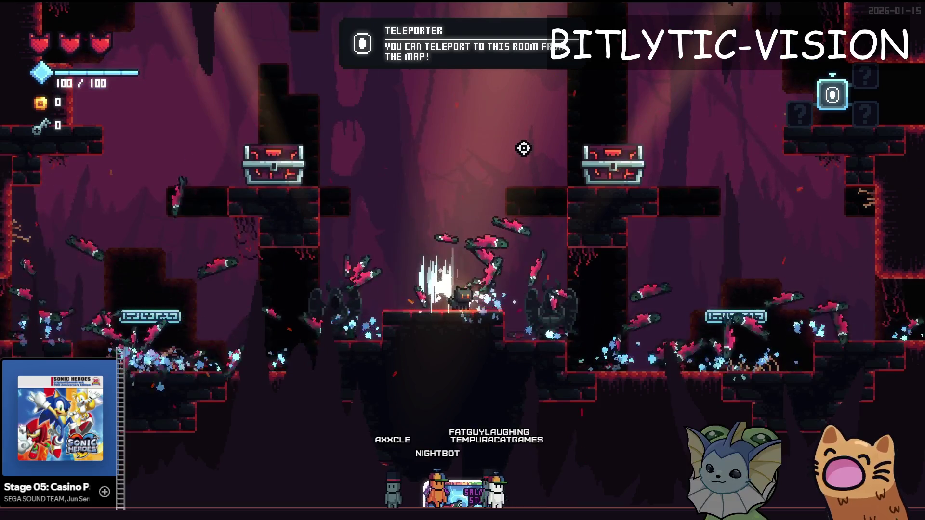
# Slow the game's time scale to 0.1 from the debug menu, watch the salmon, then close the game.
pyautogui.press('`')
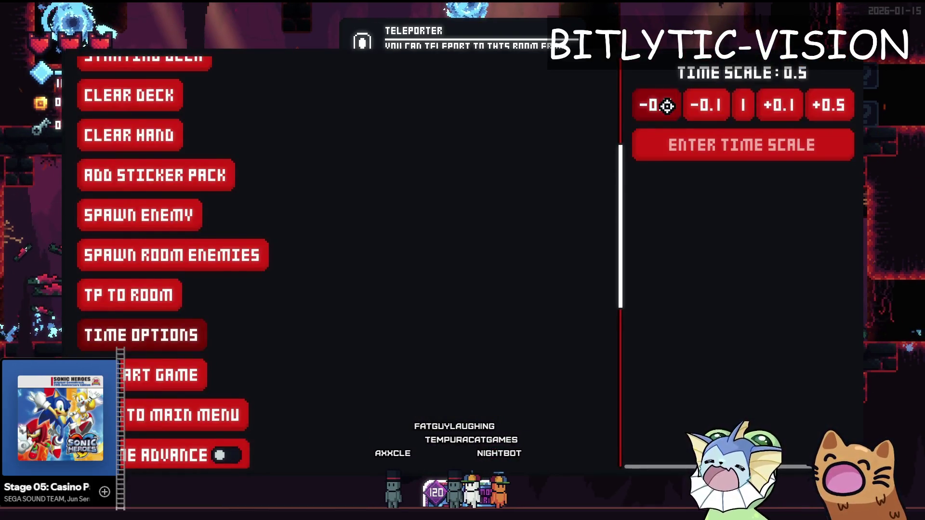
pyautogui.press('`')
pyautogui.press('`')
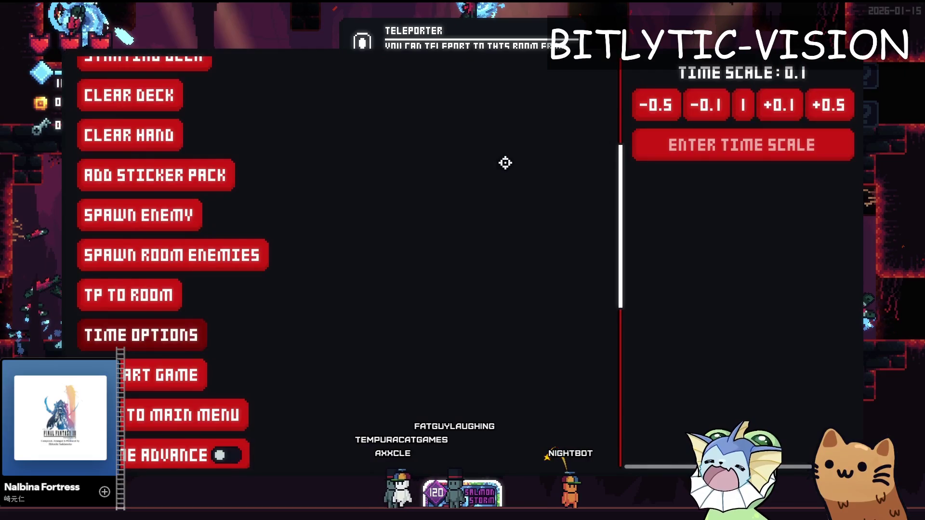
pyautogui.press('`')
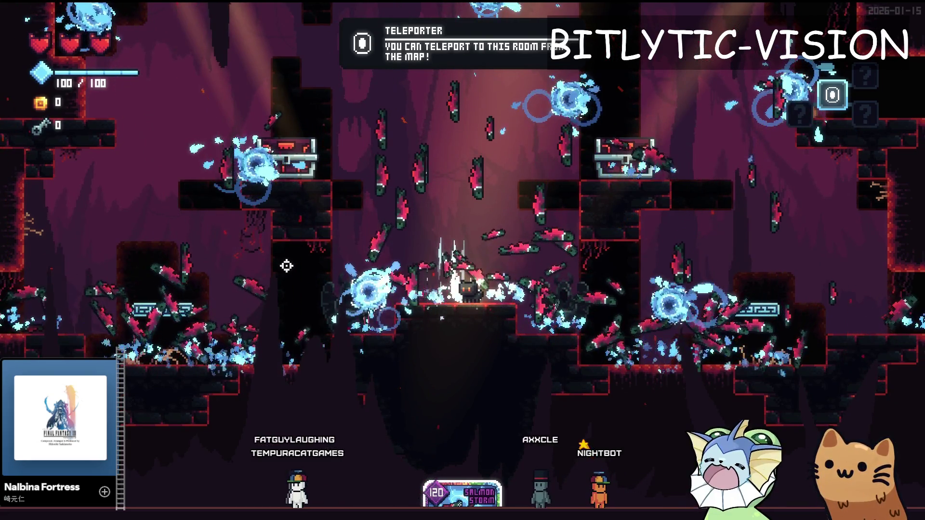
pyautogui.press('F8')
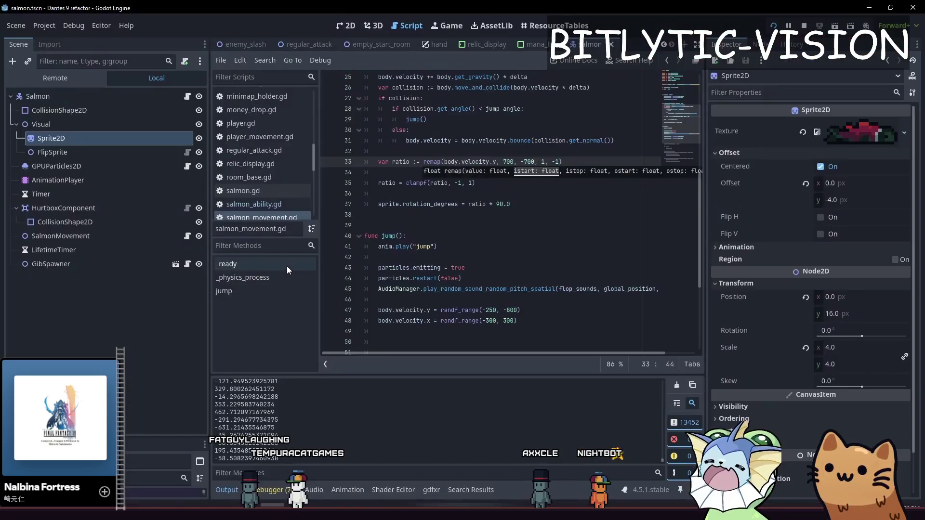
# Change the salmon rotation multiplier from 90.0 to 60 and save salmon_movement.gd.
pyautogui.press('Down')
pyautogui.press('End')
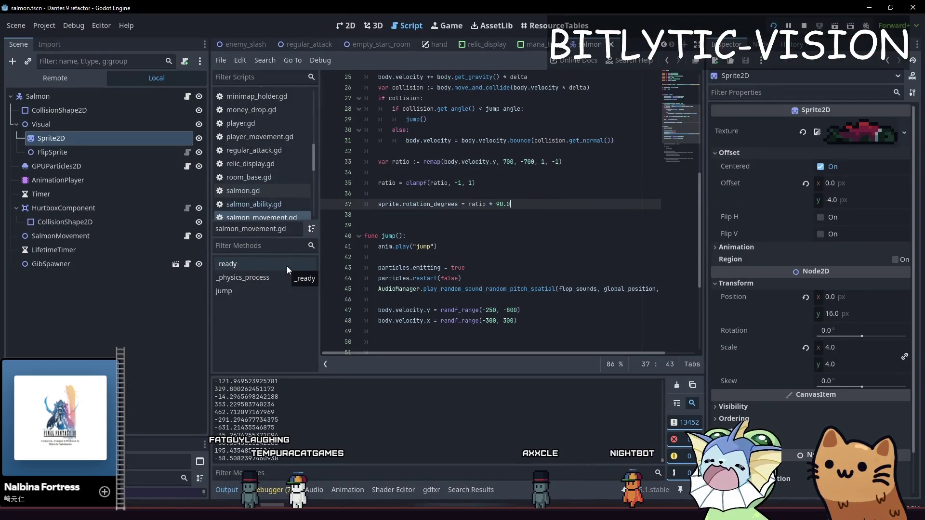
pyautogui.write('60')
pyautogui.hotkey('ctrl', 's')
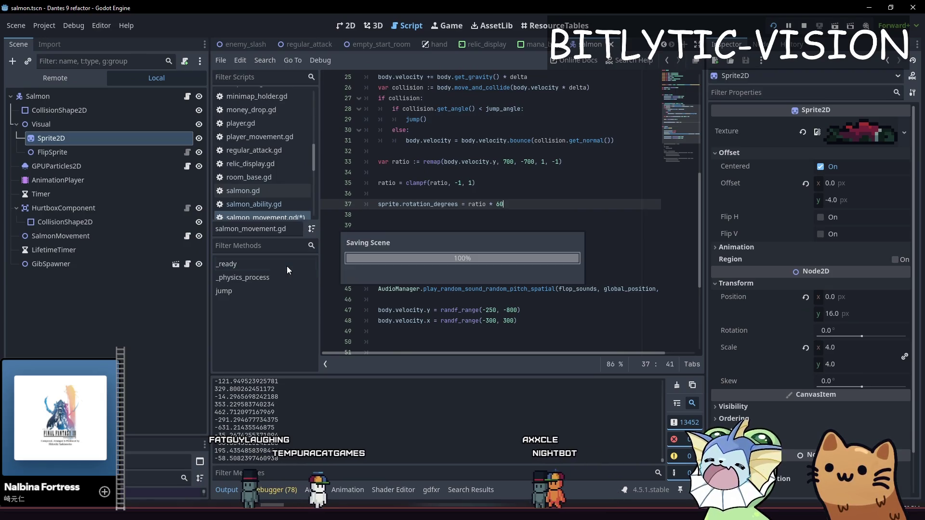
# Run the game with the 60-degree tilt and get past the deck screen.
pyautogui.press('F5')
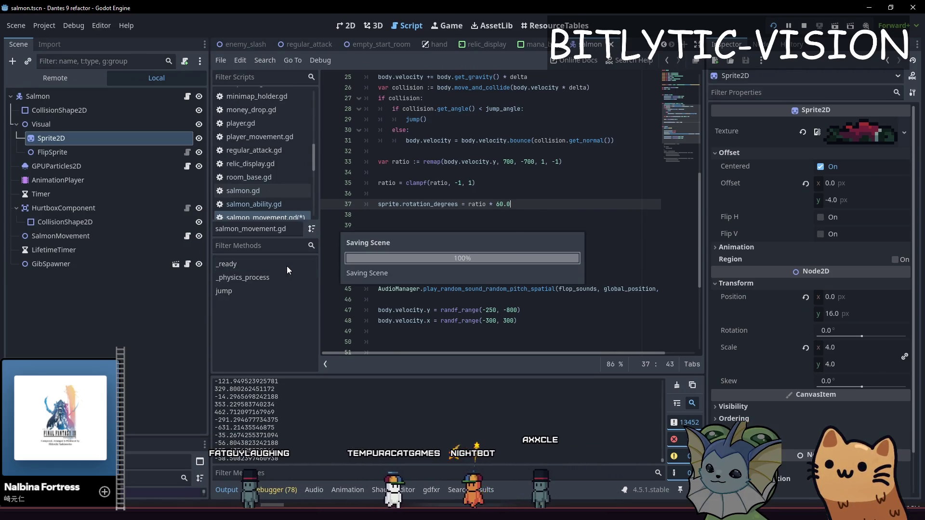
pyautogui.press('Escape')
pyautogui.press('Escape')
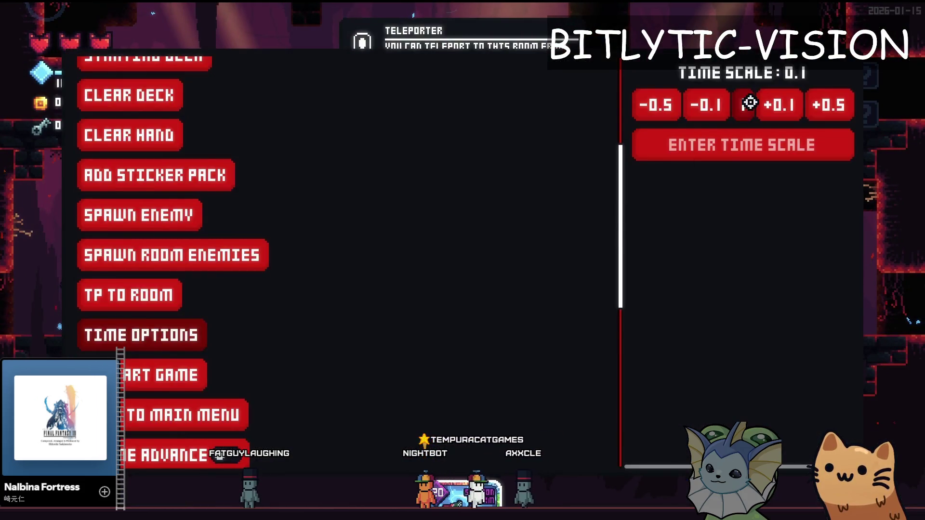
pyautogui.press('Escape')
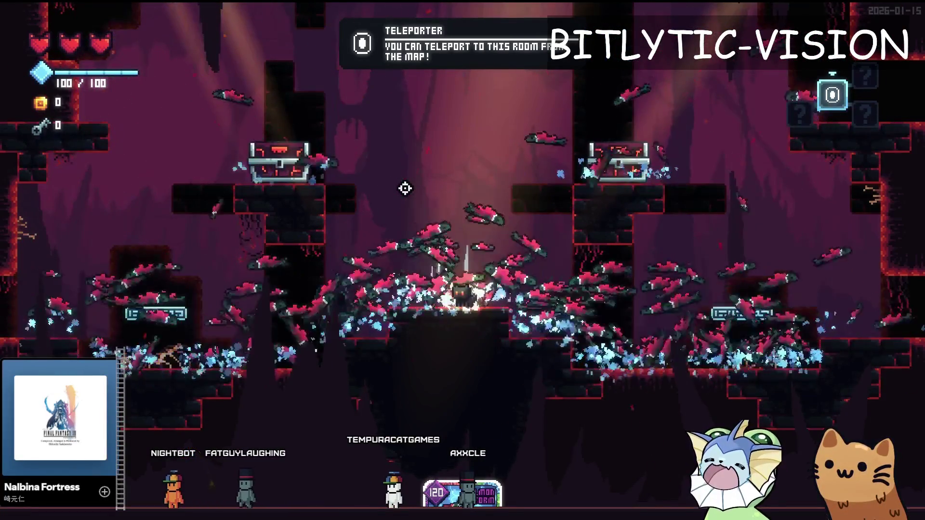
# Jump the cat between the two chests and back toward the salmon pile, then restart the game.
pyautogui.press('a')
pyautogui.press('space')
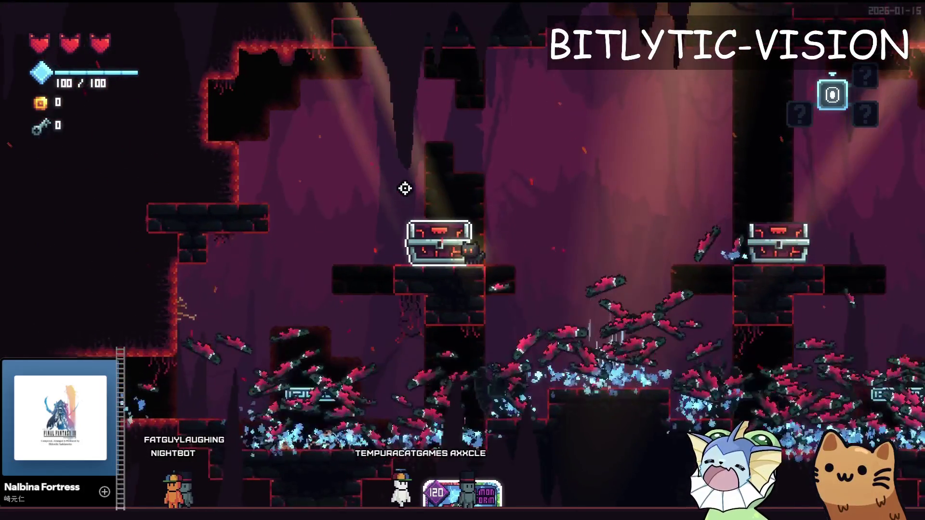
pyautogui.press('d')
pyautogui.press('space')
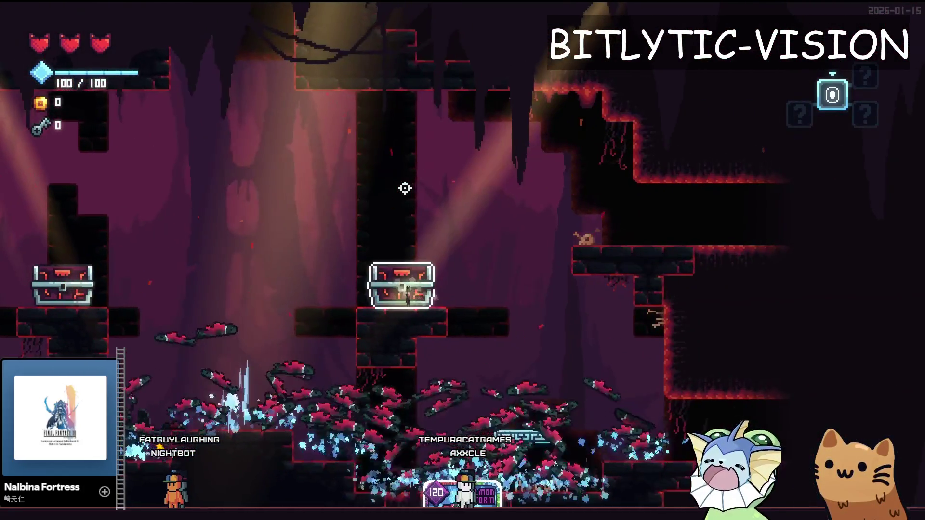
pyautogui.press('a')
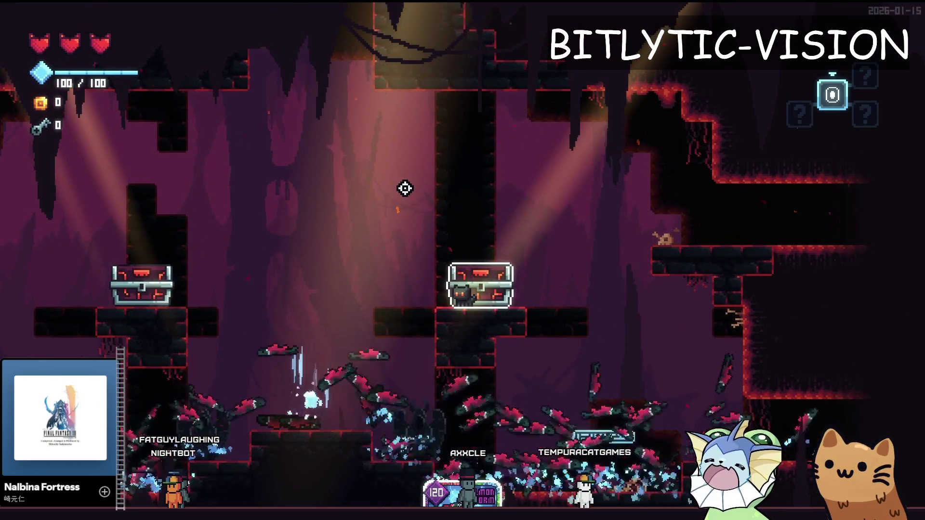
pyautogui.press('F8')
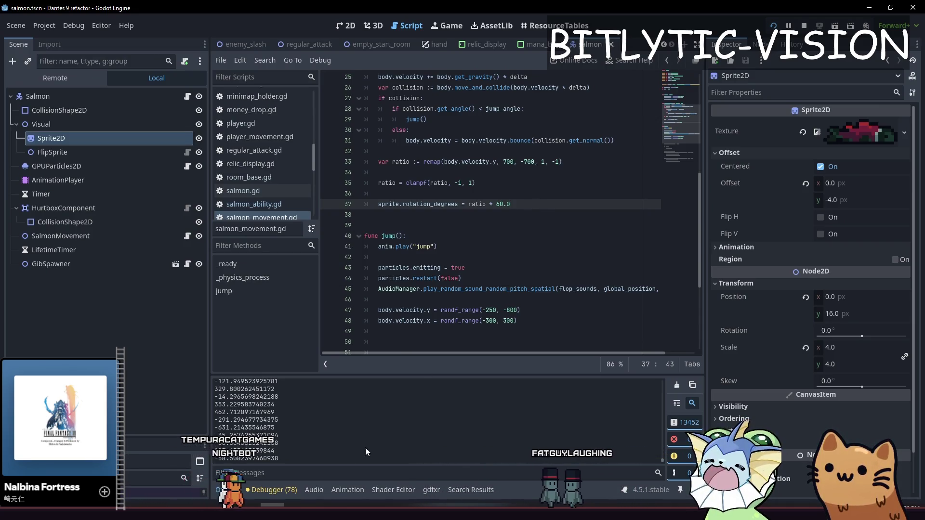
pyautogui.press('F5')
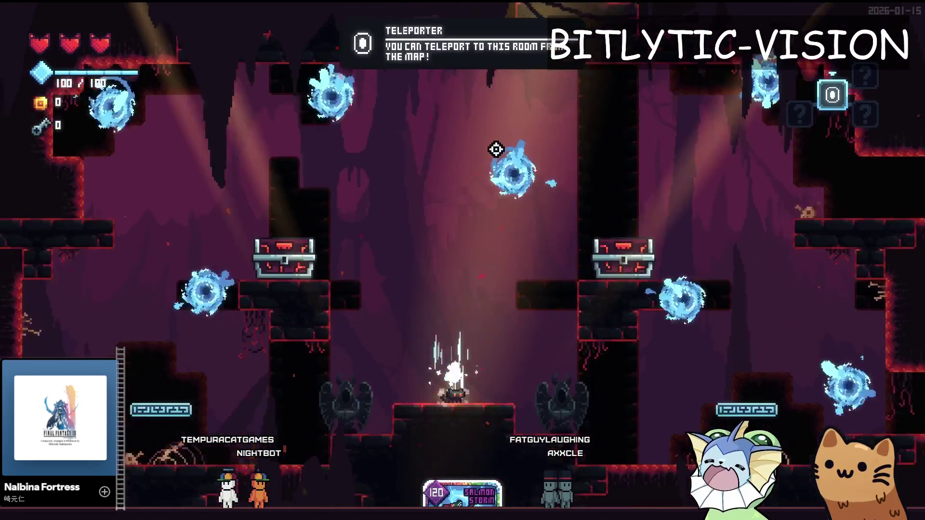
# Move the cat across the chests and central platform, jumping toward the left chest ledge.
pyautogui.press('a')
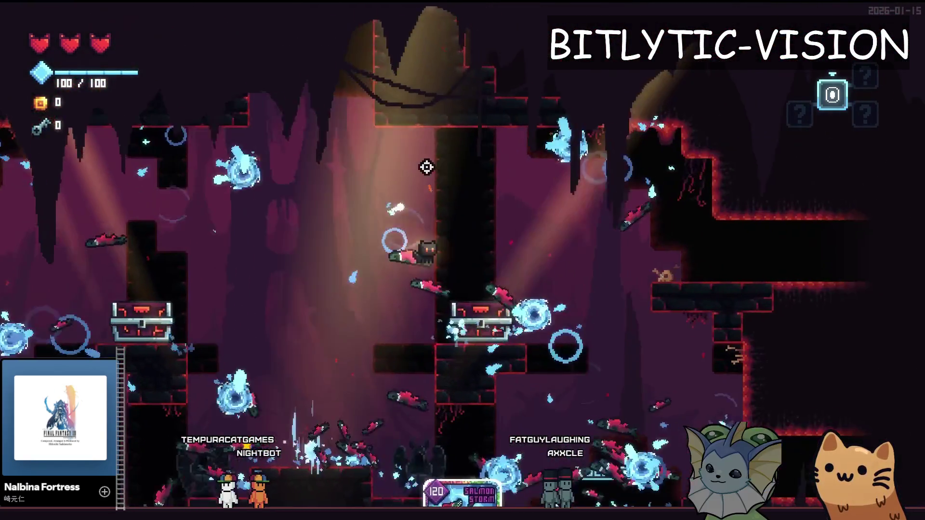
pyautogui.press('d')
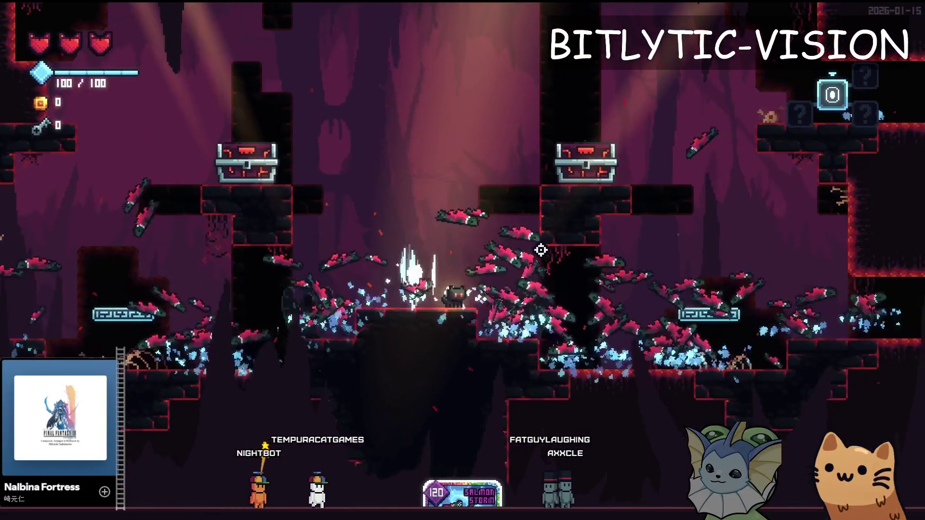
pyautogui.press('a')
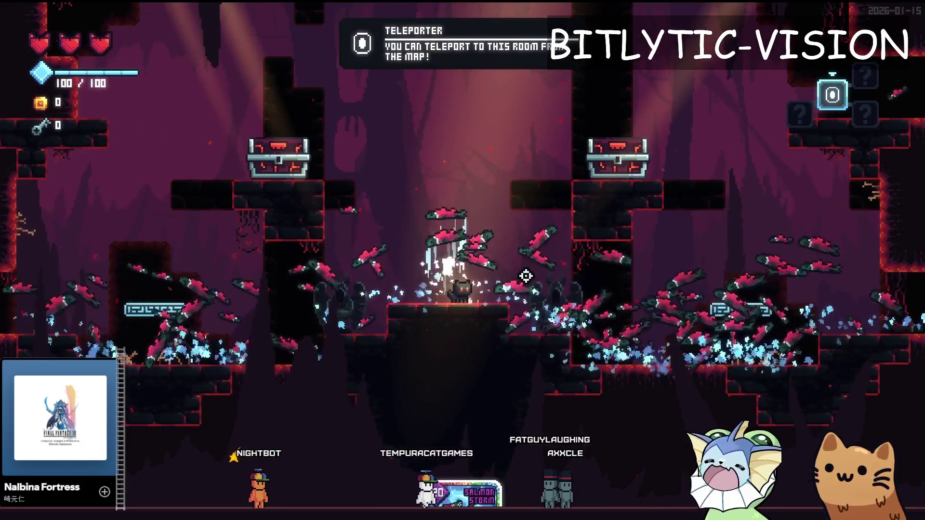
pyautogui.press('space')
pyautogui.press('a')
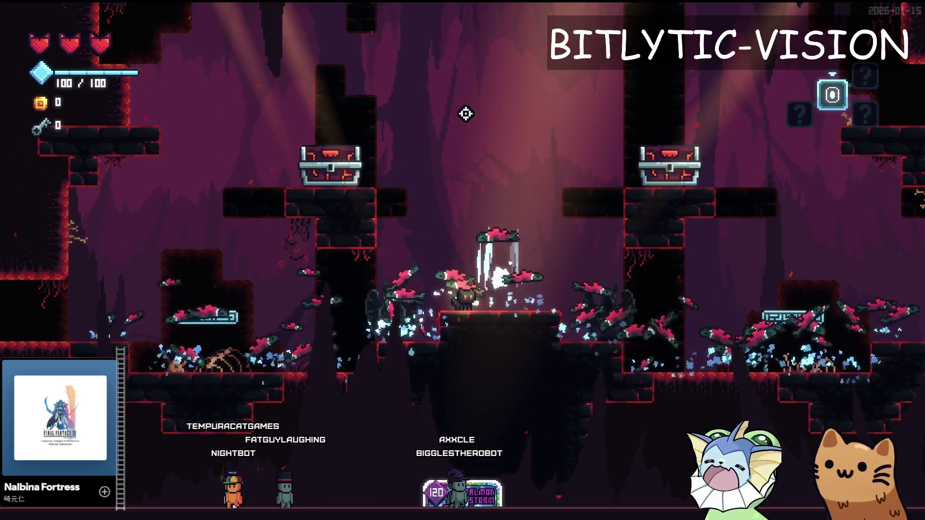
# Stop the game, save and relaunch it, then stop it again.
pyautogui.press('F8')
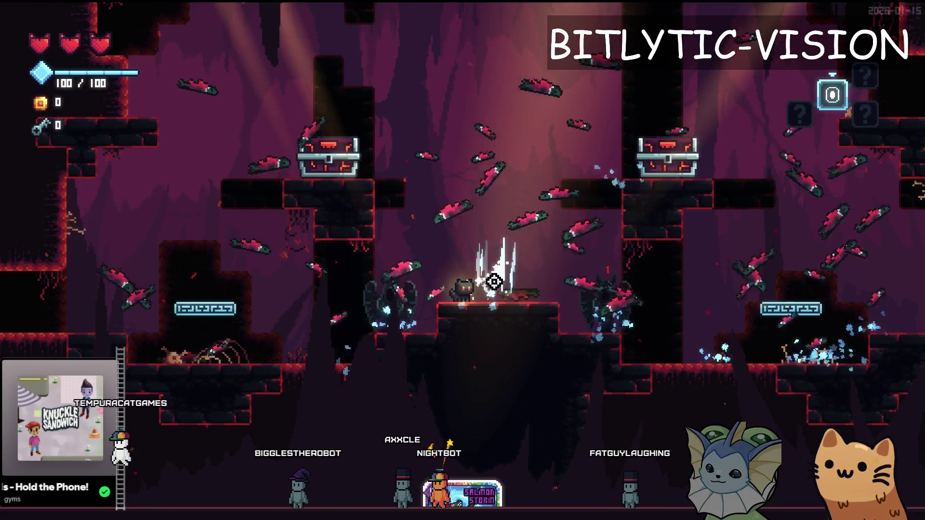
pyautogui.press('F8')
pyautogui.press('F5')
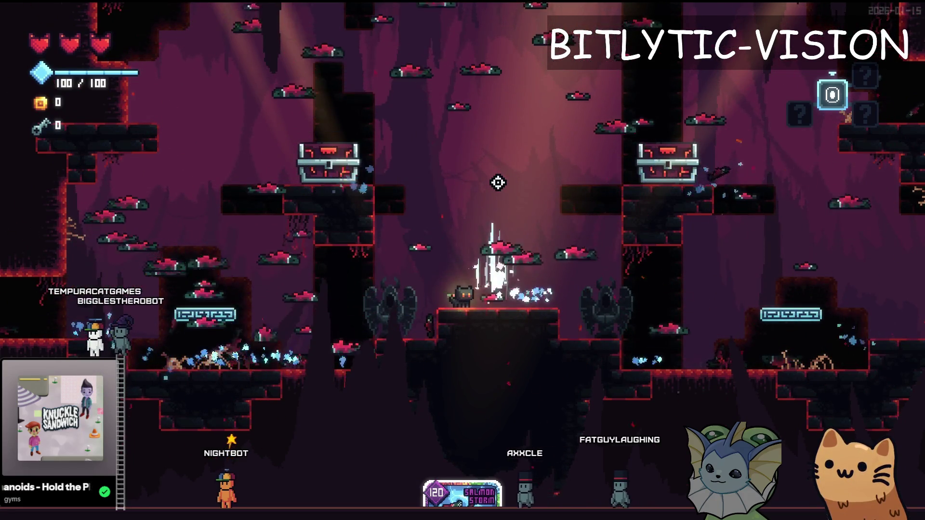
pyautogui.press('F8')
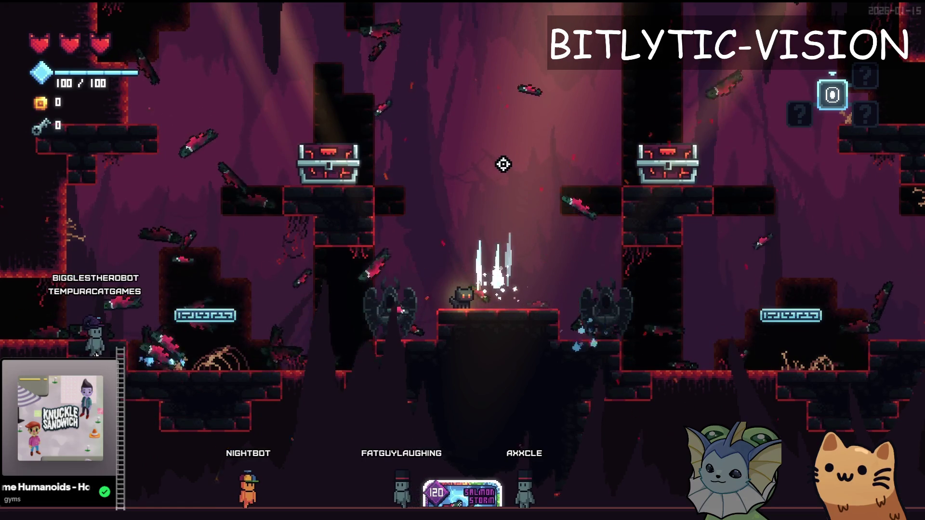
# Jump the cat onto the central platform and bring up the debug menu's card list.
pyautogui.press('space')
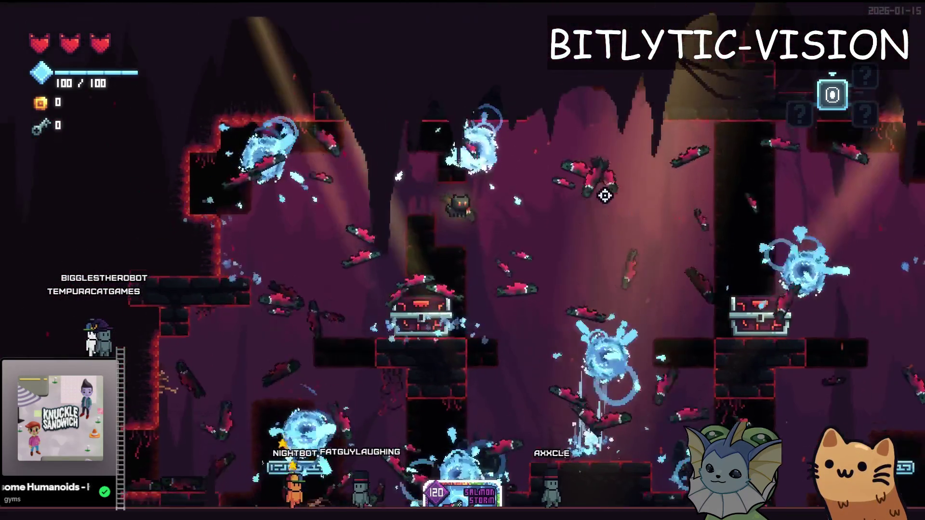
pyautogui.press('d')
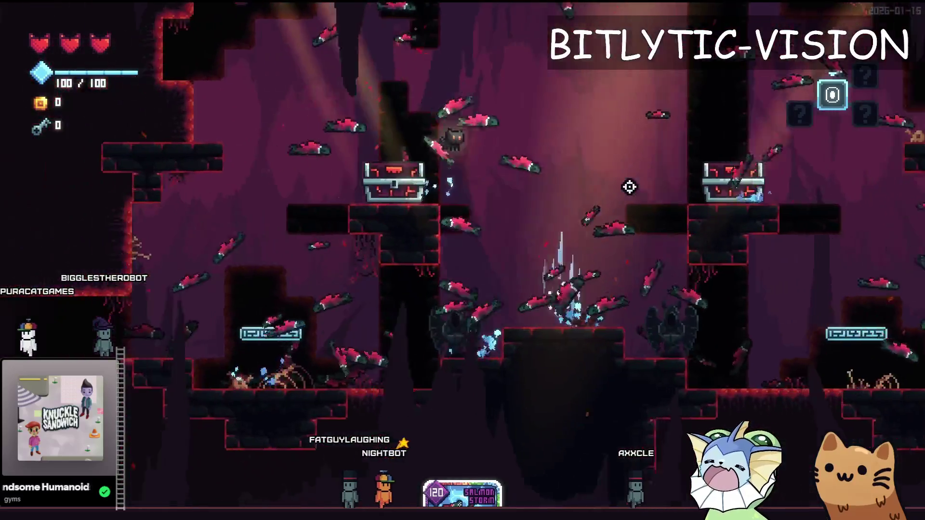
pyautogui.press('`')
pyautogui.scroll(5, 311, 145)
# Browse the debug menu's card list, then teleport to the shop room.
pyautogui.click(126, 122)
pyautogui.scroll(-10, 731, 270)
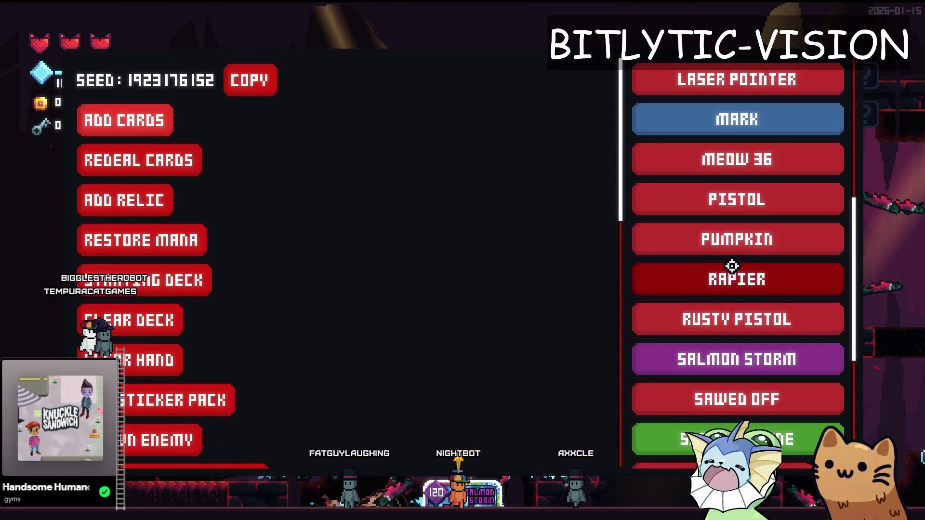
pyautogui.scroll(4, 732, 231)
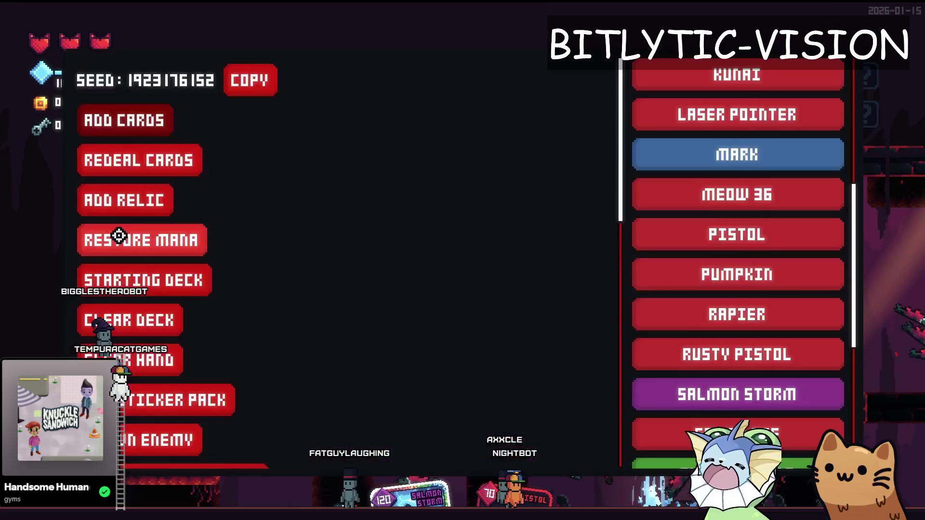
pyautogui.scroll(-5, 120, 238)
pyautogui.click(140, 159)
pyautogui.scroll(-1, 698, 318)
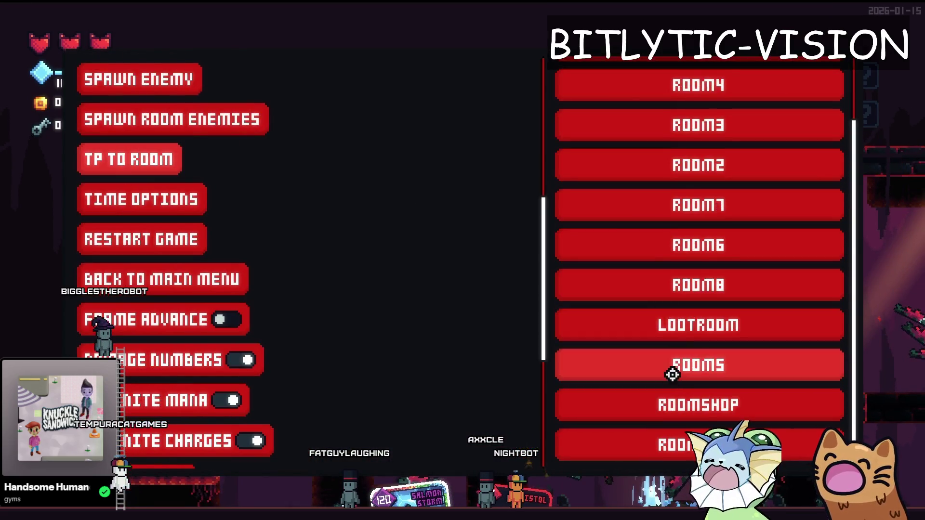
pyautogui.click(684, 404)
# Open the forge, pick the Pistol card for a sticker, then return to the editor.
pyautogui.press('e')
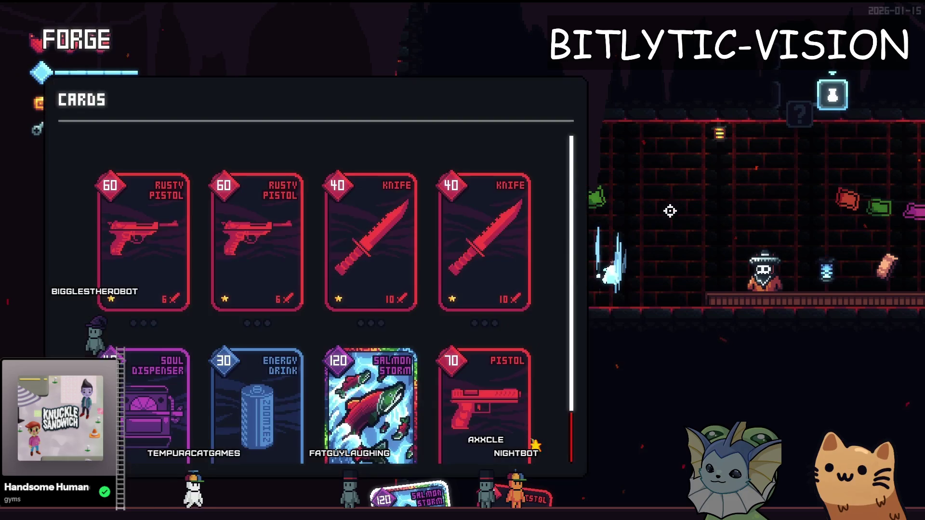
pyautogui.click(473, 400)
pyautogui.click(462, 250)
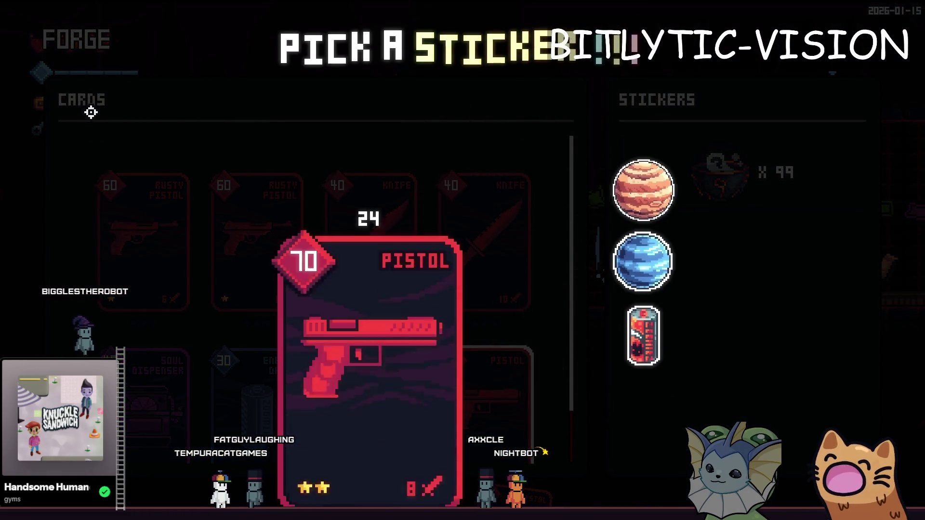
pyautogui.press('`')
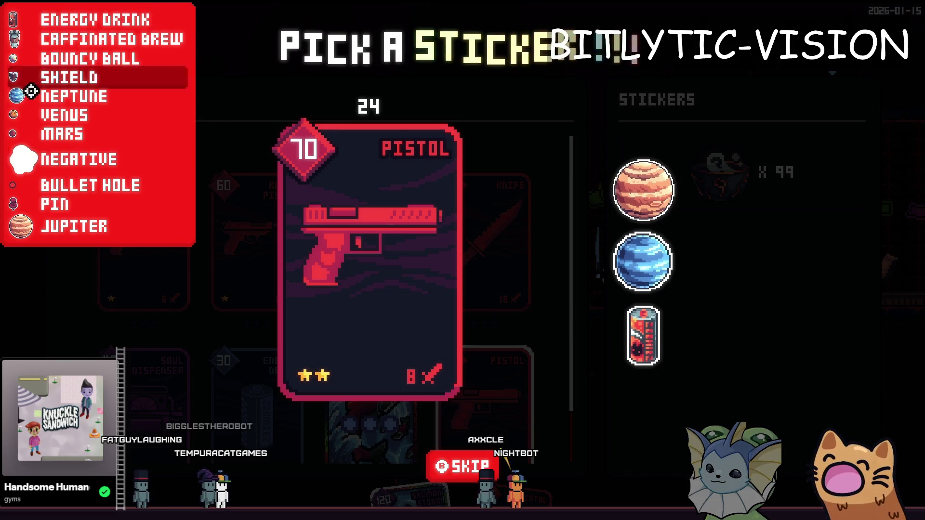
pyautogui.click(103, 159)
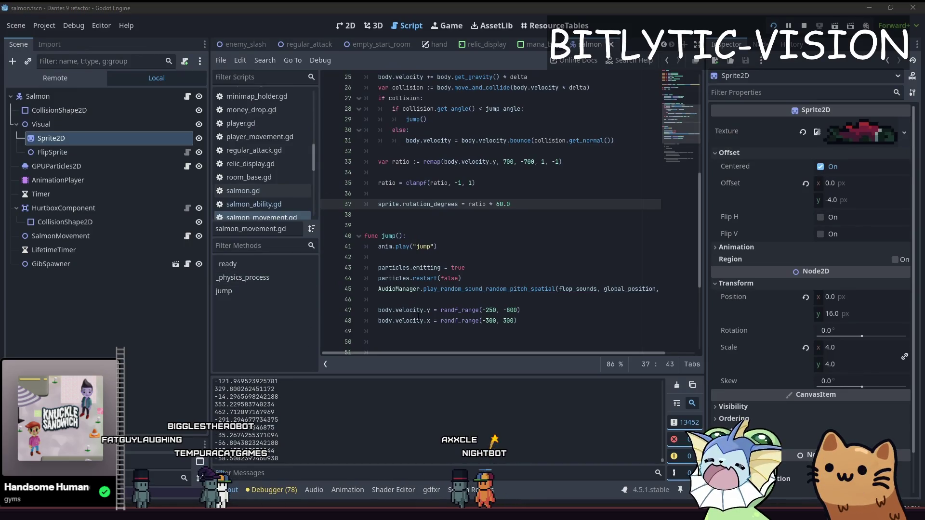
# Open heavy_bullet_sticker.tres and set its Criteria Card Expression from false to true.
pyautogui.hotkey('shift', 'alt', 'o')
pyautogui.write('heavy_')
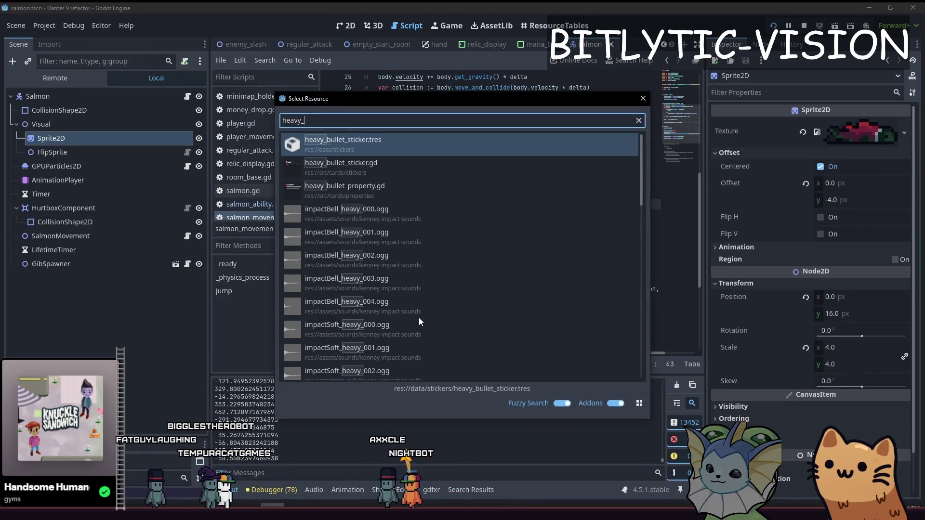
pyautogui.write('bullet')
pyautogui.press('Return')
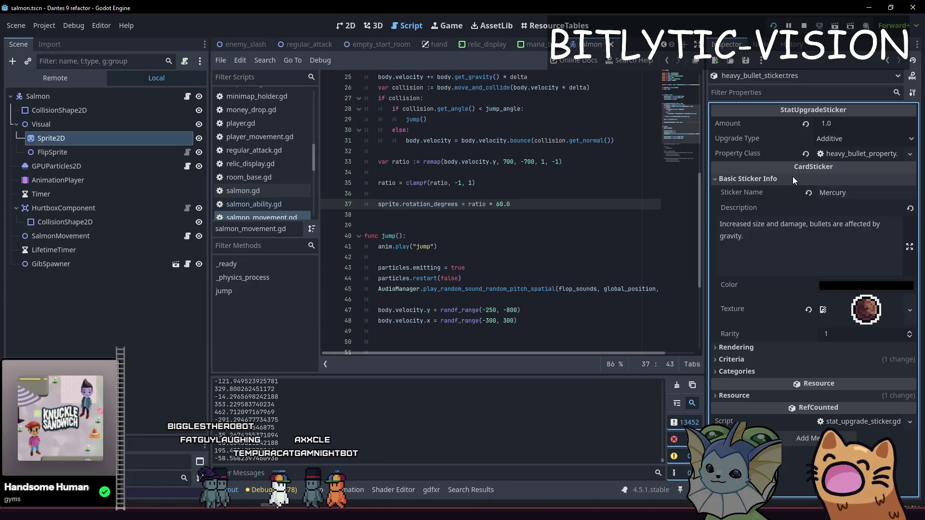
pyautogui.click(754, 362)
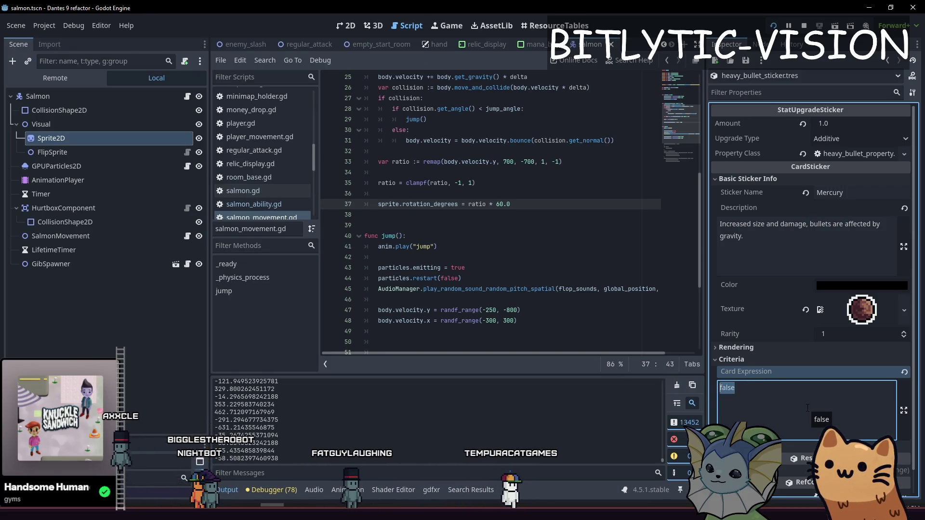
# Save the card expression change and choose the Mercury sticker for the Pistol in the game.
pyautogui.press('F5')
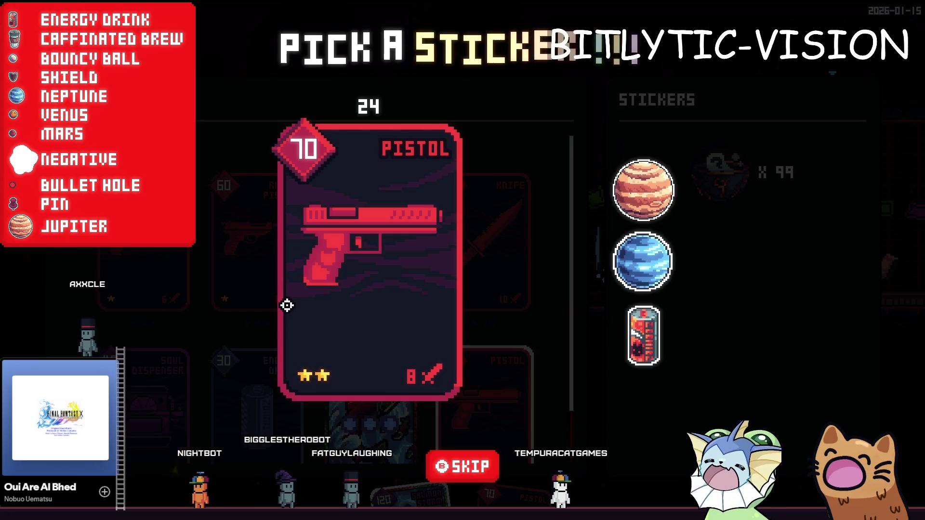
pyautogui.click(362, 268)
pyautogui.click(524, 270)
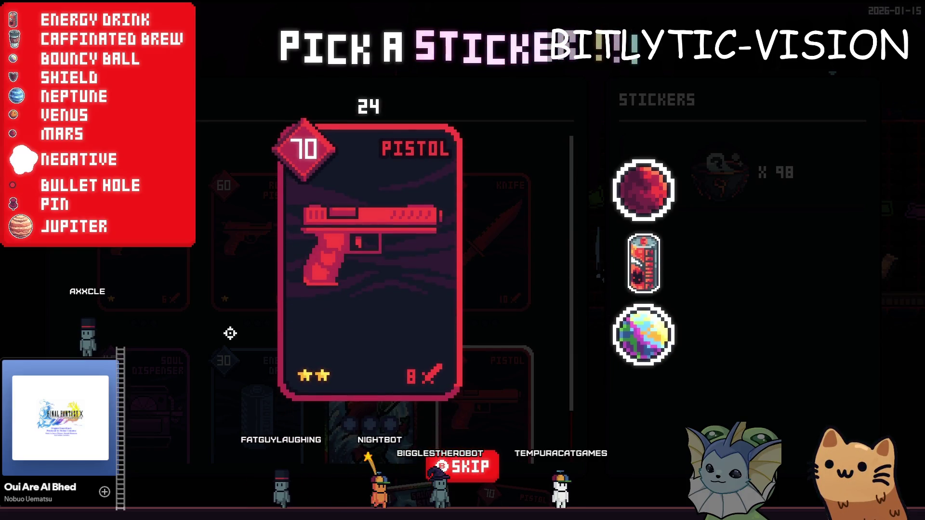
pyautogui.hotkey('alt', 'Tab')
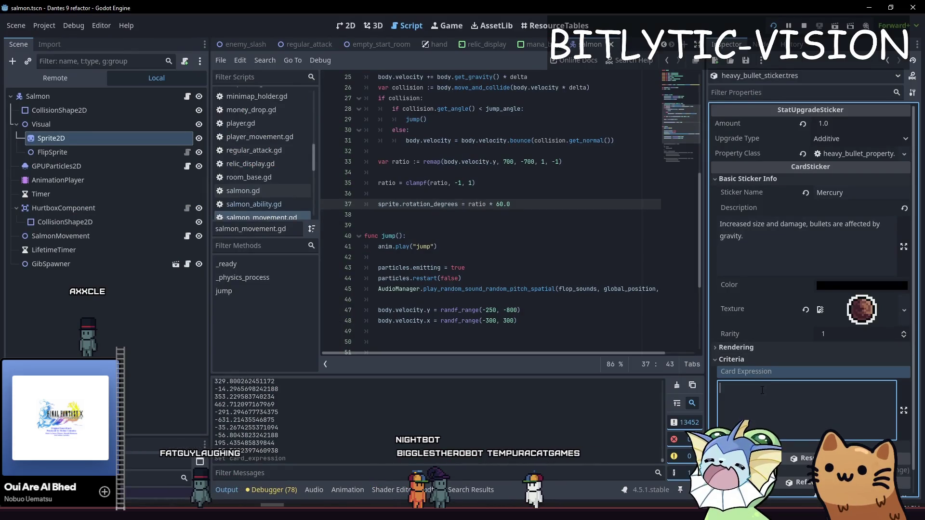
pyautogui.hotkey('ctrl', 's')
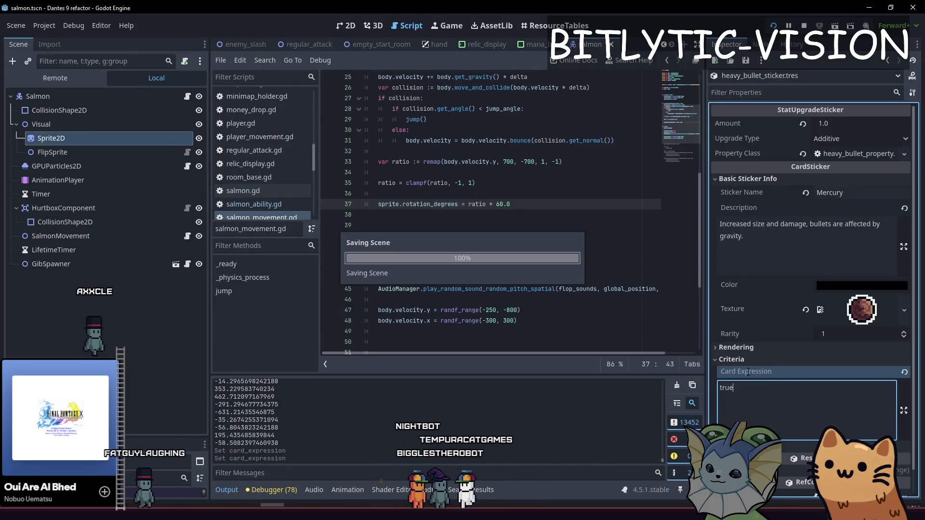
pyautogui.hotkey('alt', 'Tab')
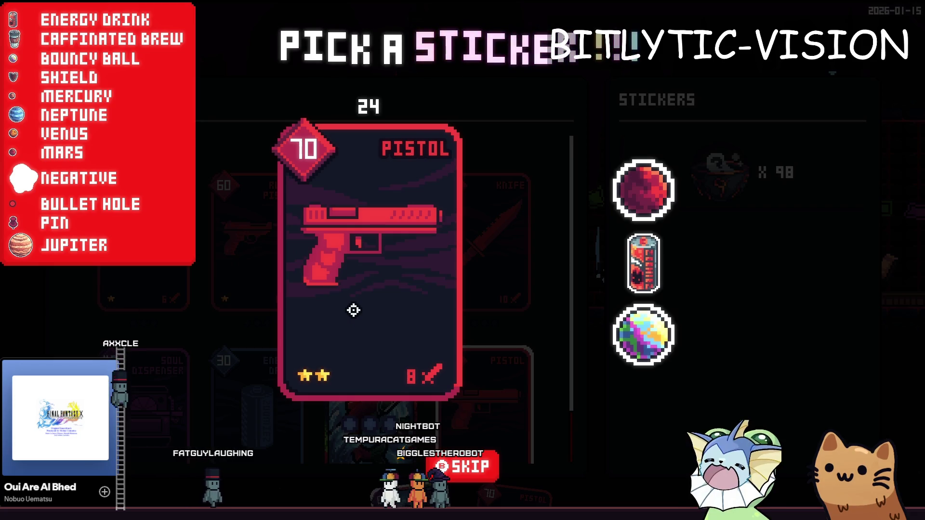
pyautogui.click(140, 97)
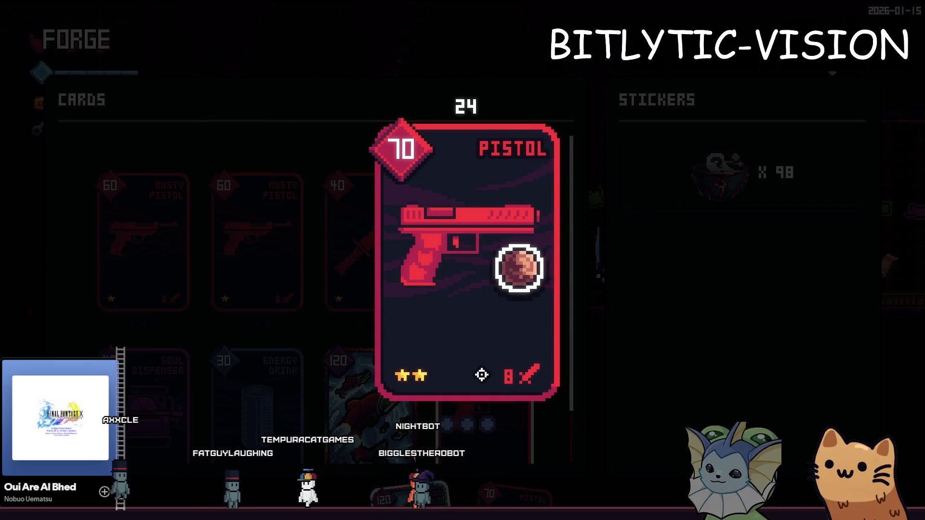
# Confirm the Mercury sticker on the Pistol, walk right, and fire toward the shopkeeper.
pyautogui.click(474, 475)
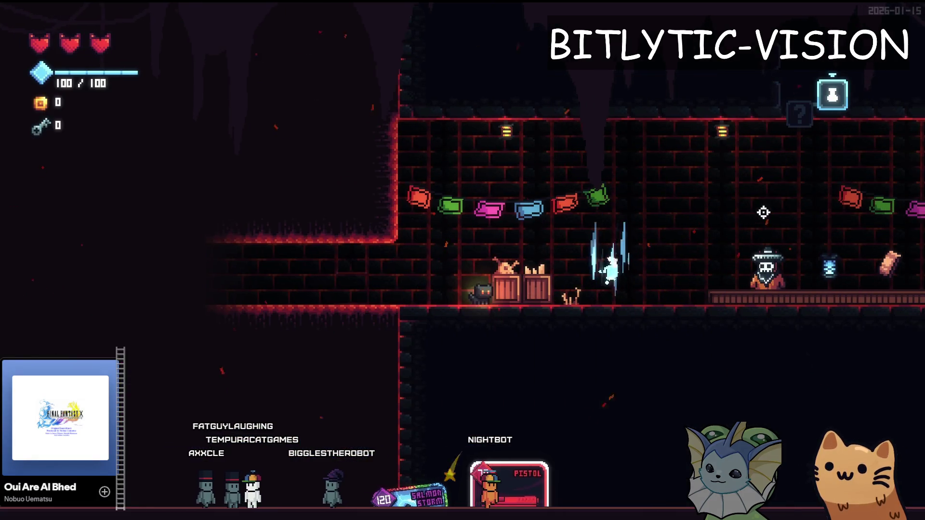
pyautogui.press('d')
pyautogui.click(743, 223)
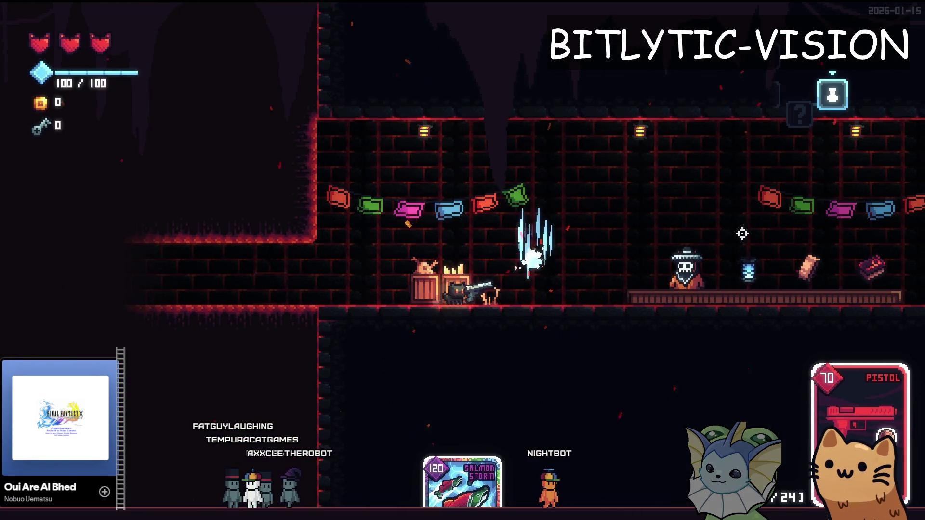
pyautogui.click(766, 270)
pyautogui.press('F1')
pyautogui.press('F1')
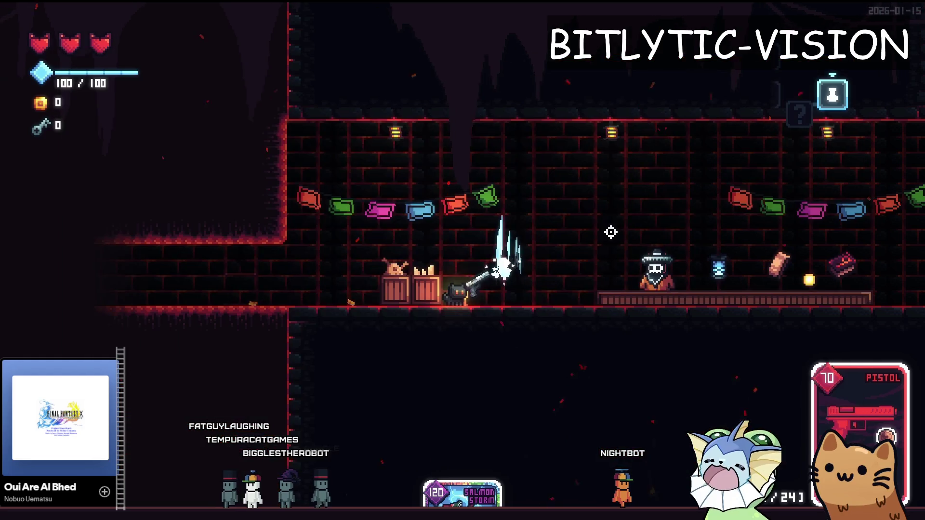
# Fire nine pistol shots up and to the right to watch the bullet arcs.
pyautogui.click(732, 151)
pyautogui.click(731, 151)
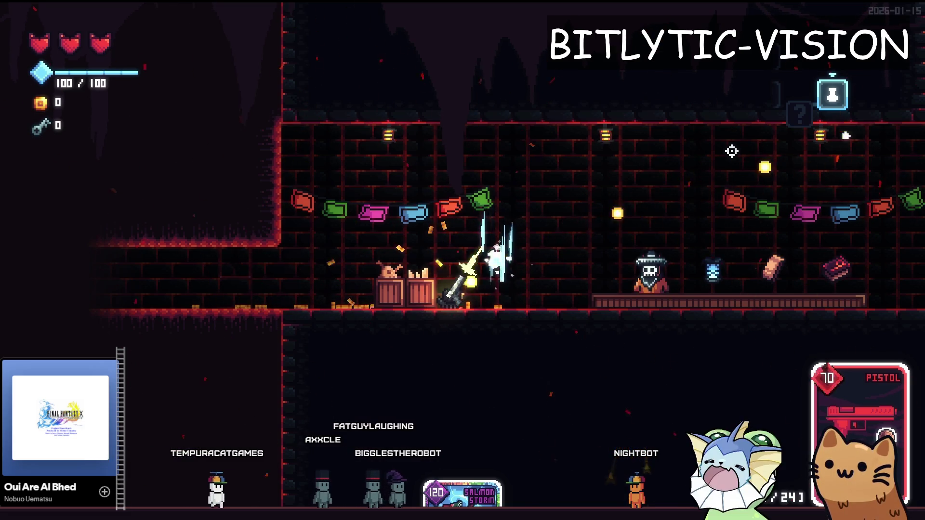
pyautogui.click(731, 152)
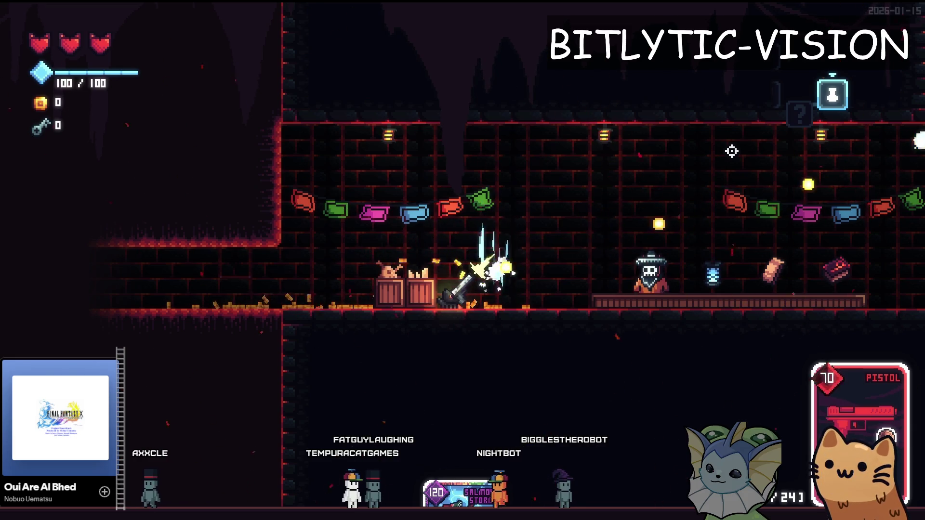
pyautogui.click(731, 151)
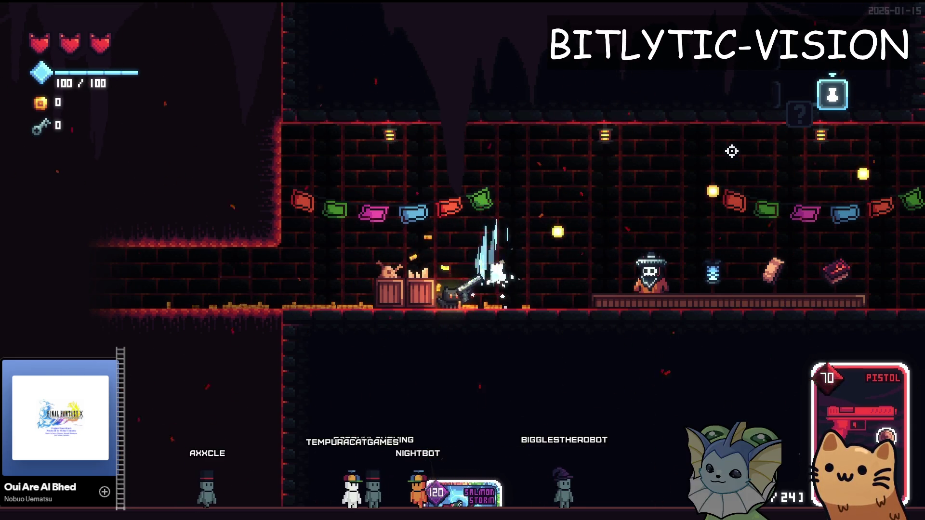
pyautogui.click(731, 152)
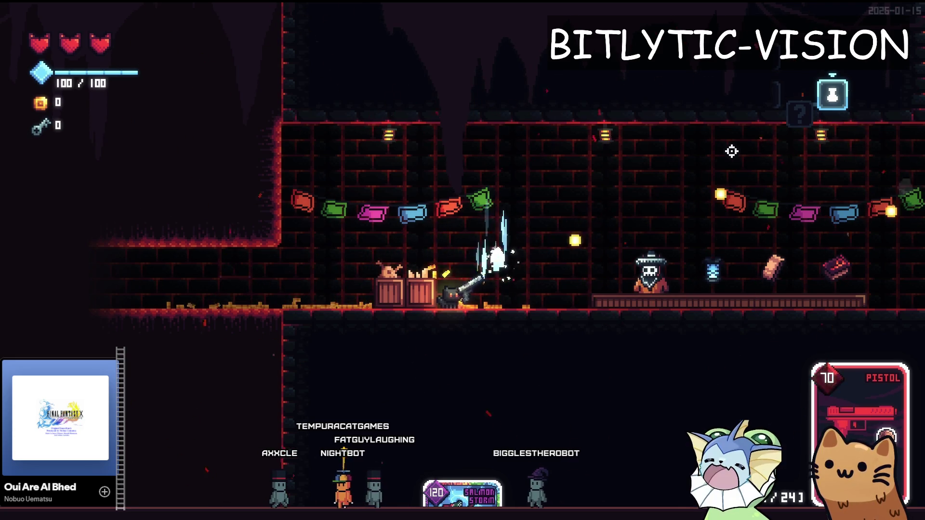
pyautogui.click(731, 151)
pyautogui.click(732, 151)
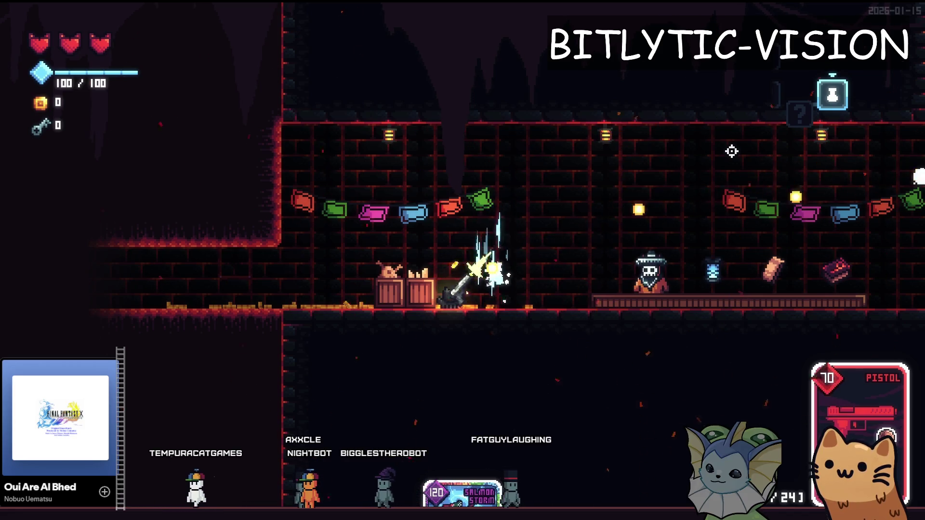
pyautogui.click(731, 152)
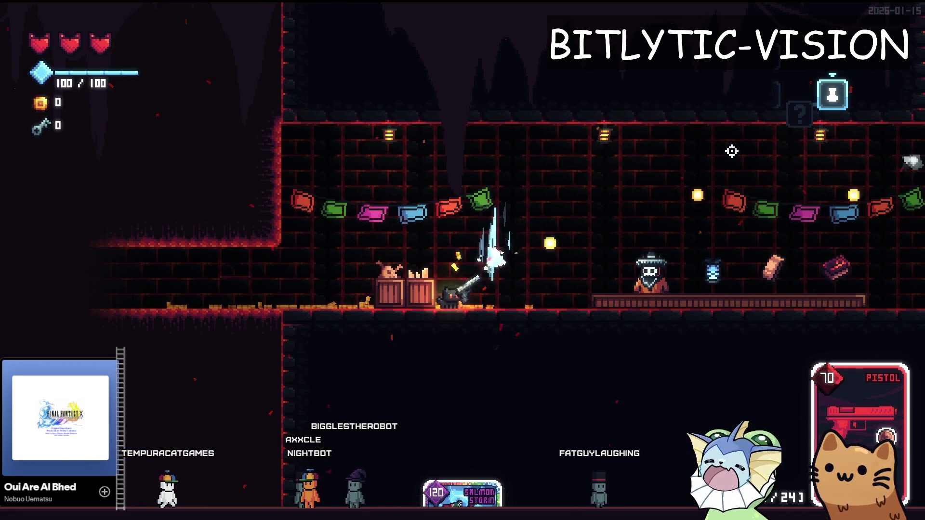
pyautogui.click(731, 151)
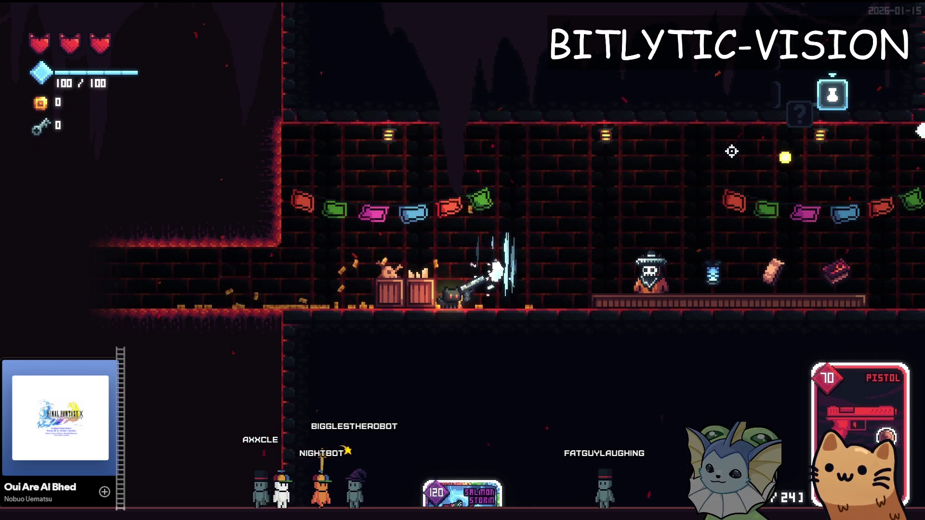
# Quick Open base_projectile.gd from the 'projectile' search results.
pyautogui.hotkey('alt', 'shift', 'o')
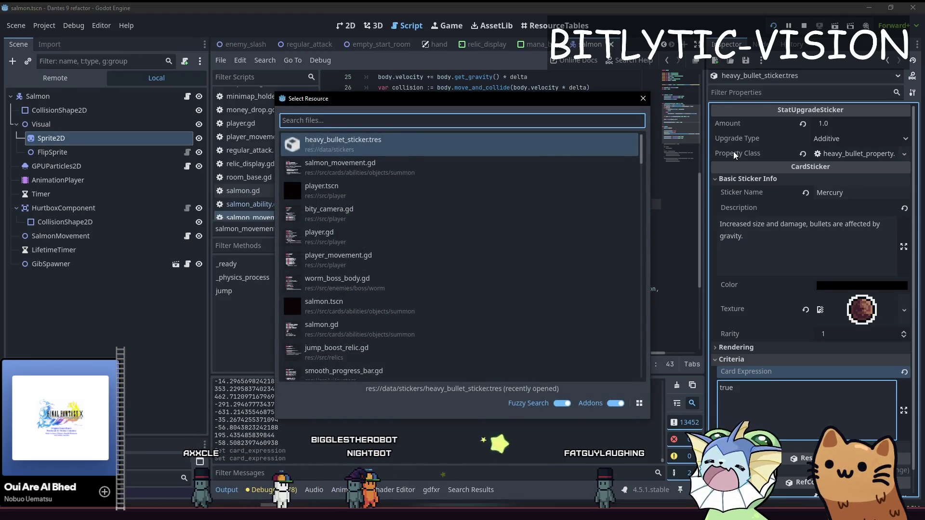
pyautogui.write('projectile')
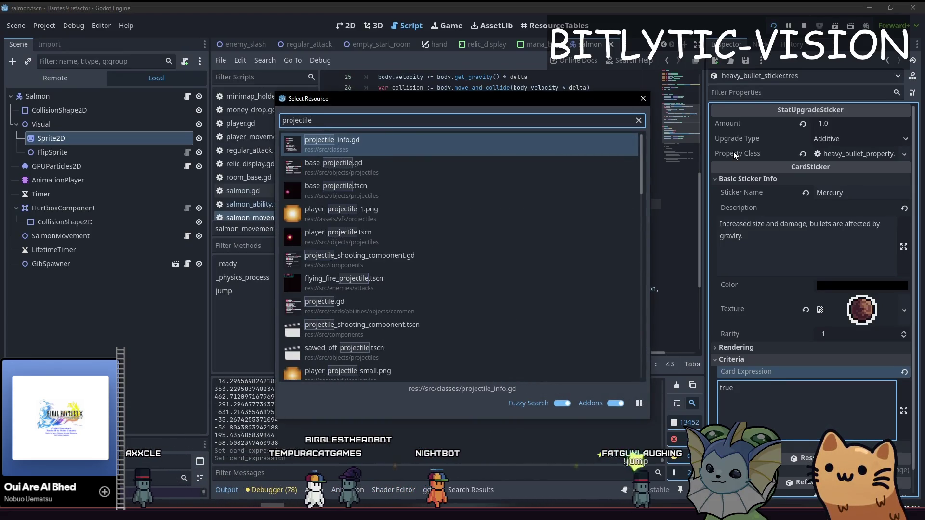
pyautogui.press('Down')
pyautogui.press('Down')
pyautogui.press('Up')
pyautogui.press('Return')
# Search the script for gravity and 'velocity.', then page up to move_linear and _physics_process.
pyautogui.hotkey('ctrl', 'f')
pyautogui.write('gravit')
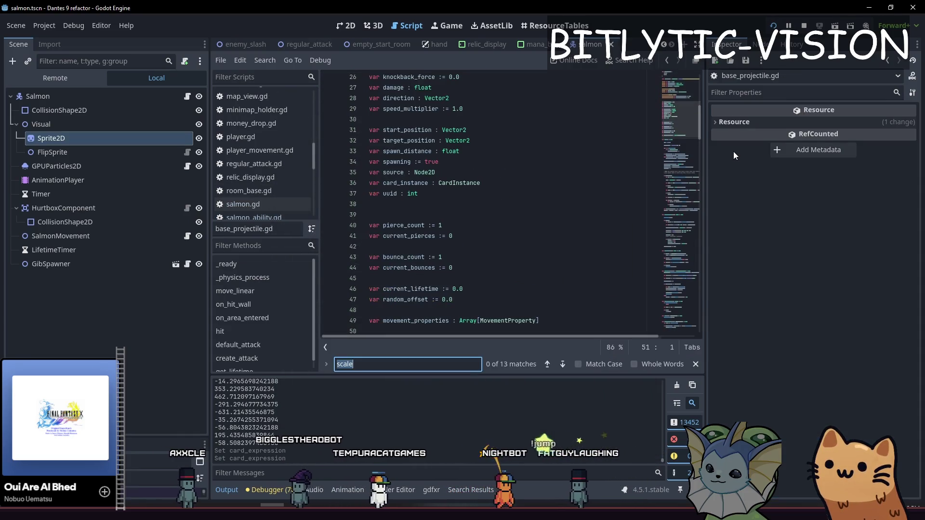
pyautogui.press('BackSpace')
pyautogui.press('BackSpace')
pyautogui.press('BackSpace')
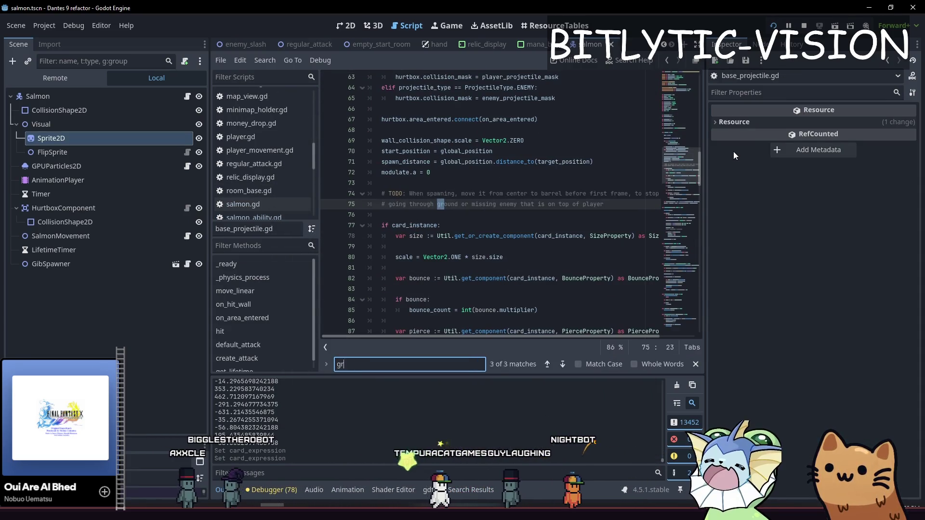
pyautogui.write('velocity.')
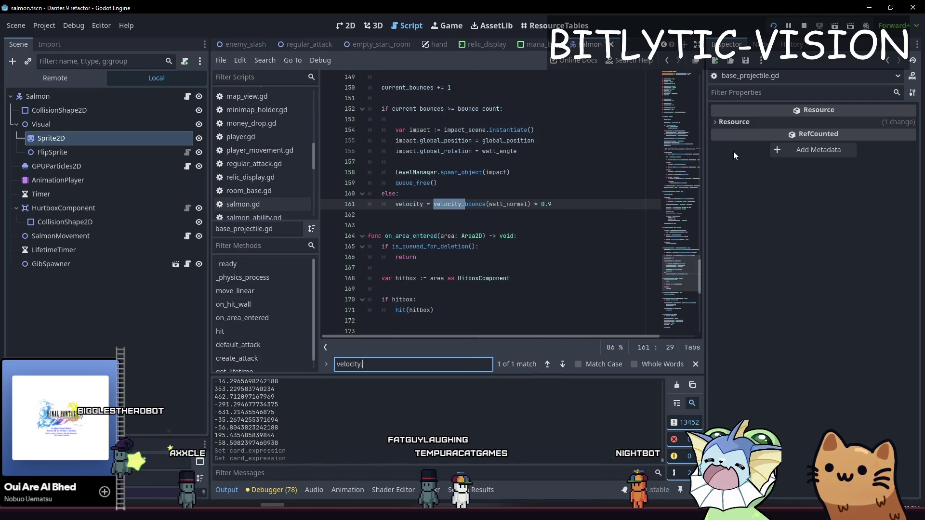
pyautogui.press('Escape')
pyautogui.press('pagedown')
pyautogui.press('pageup')
pyautogui.press('pageup')
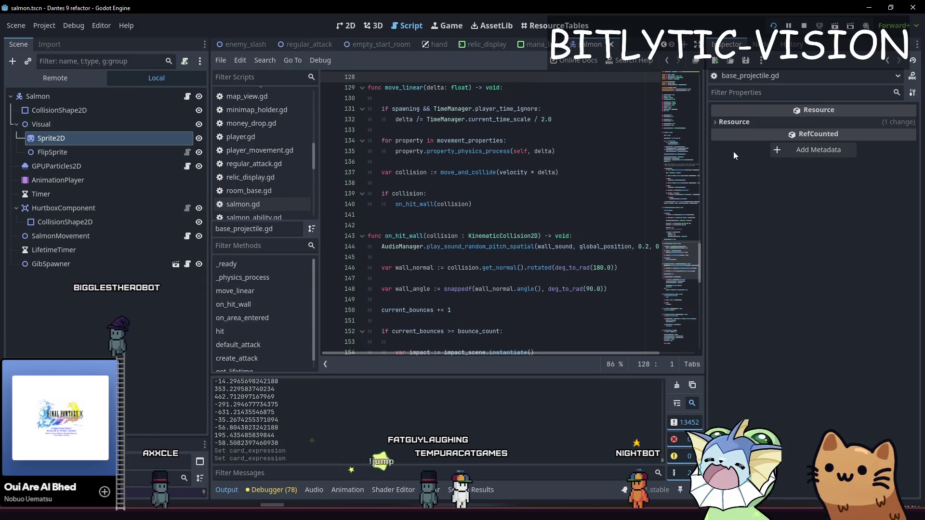
pyautogui.press('pageup')
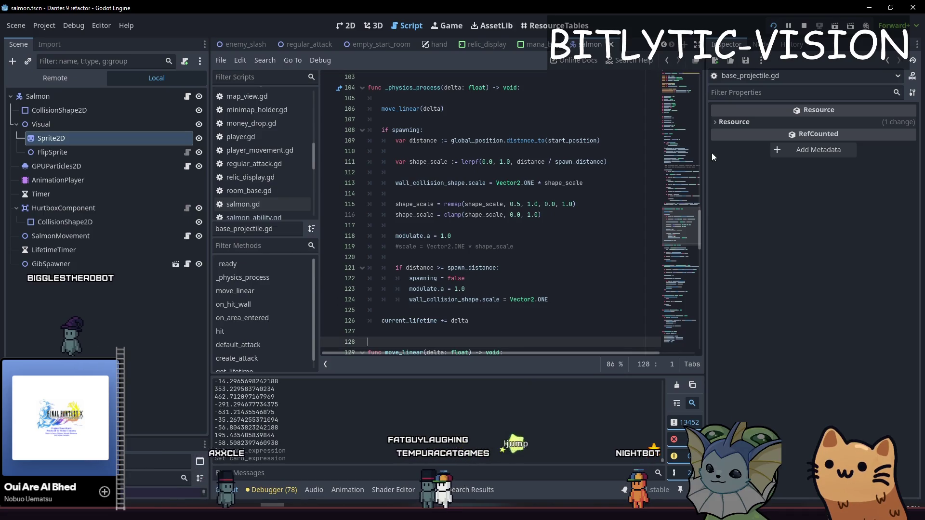
# Quick Open heavy_bullet_sticker.tres from the 'heavy_bul' search.
pyautogui.press('Down')
pyautogui.click(490, 197)
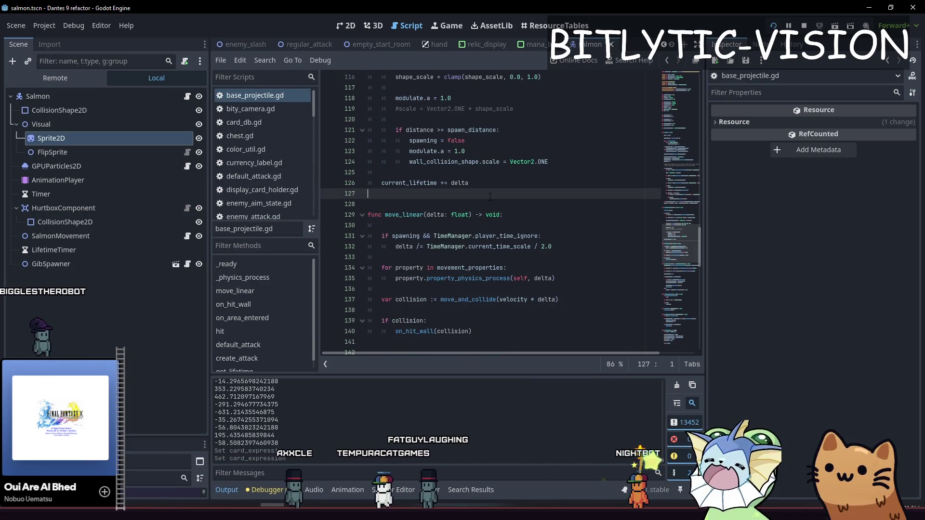
pyautogui.hotkey('shift', 'alt', 'o')
pyautogui.write('heavy_bul')
pyautogui.press('Return')
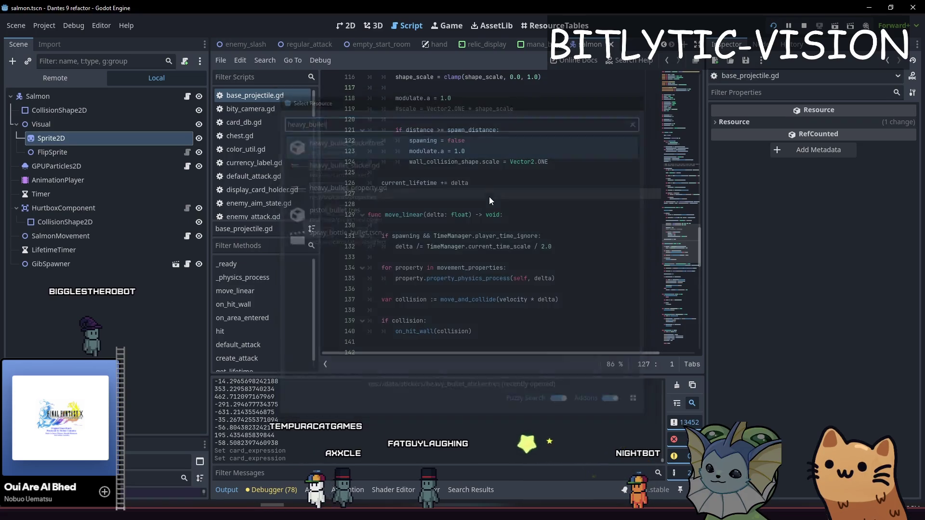
# Open heavy_bullet_property.gd from the Property Class and inspect its gravity line 6.
pyautogui.click(879, 160)
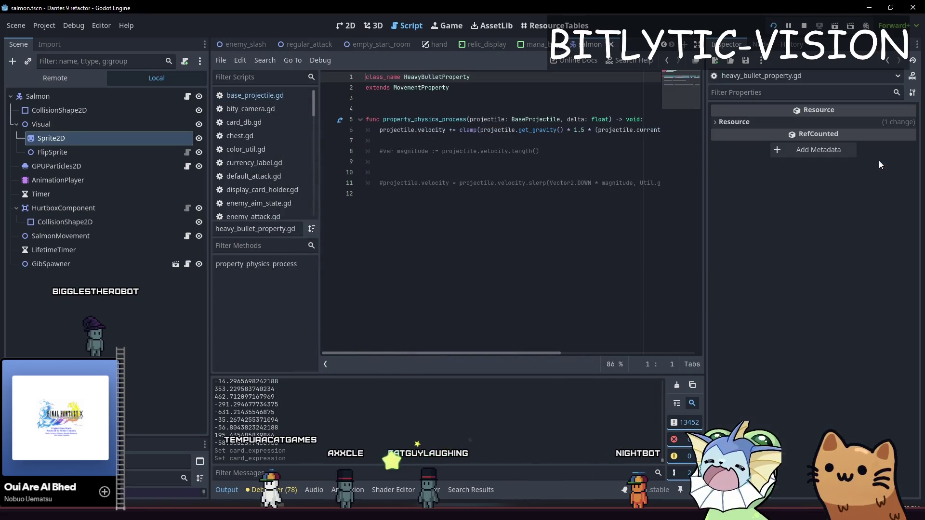
pyautogui.click(504, 195)
pyautogui.click(568, 139)
pyautogui.hscroll(2, 568, 135)
pyautogui.hscroll(-2, 567, 130)
pyautogui.click(543, 130)
pyautogui.hscroll(2, 547, 127)
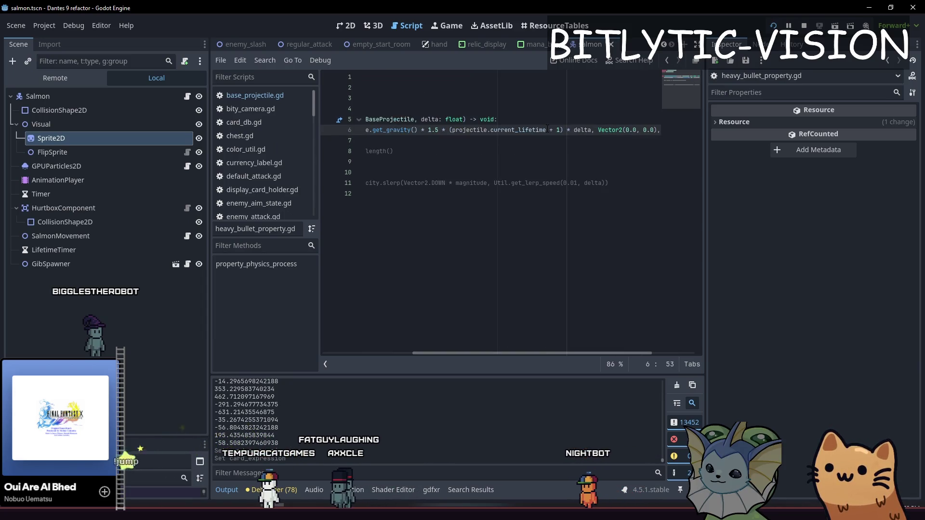
pyautogui.hscroll(-2, 547, 128)
# Run the game and teleport via the debug menu to ROOM1, then ROOMBASECOMPONENT.
pyautogui.press('F5')
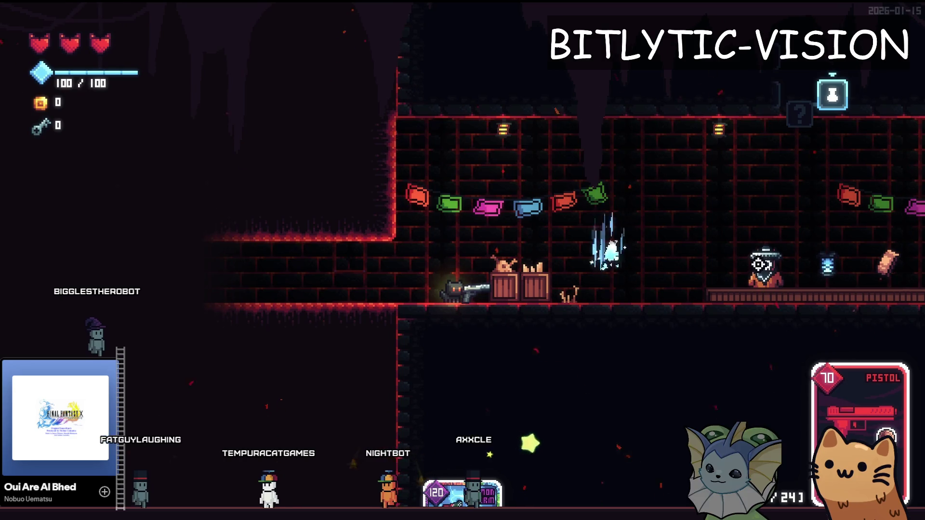
pyautogui.press('F1')
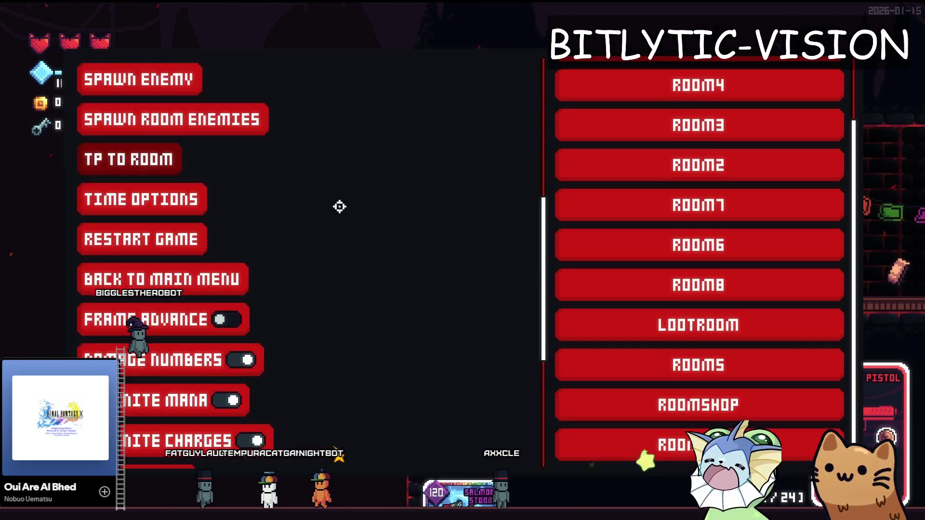
pyautogui.scroll(2, 706, 127)
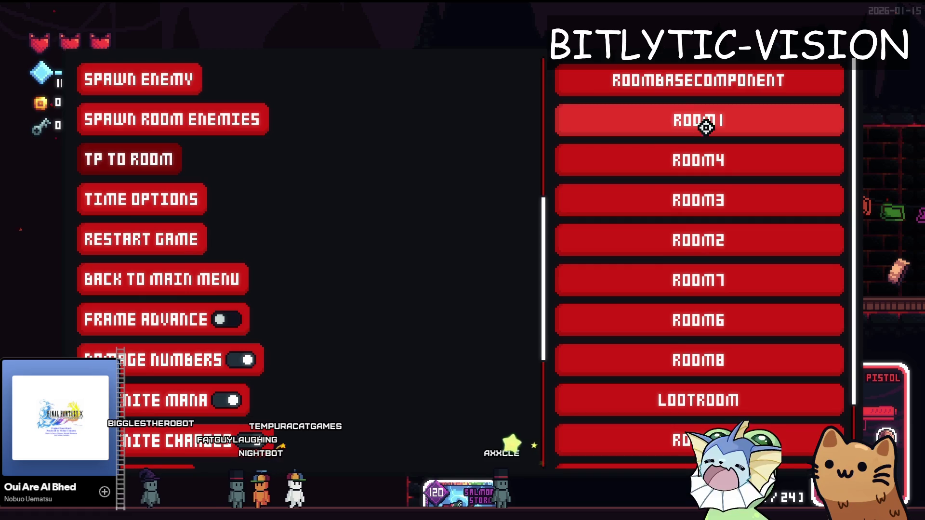
pyautogui.click(705, 127)
pyautogui.press('F1')
pyautogui.click(721, 84)
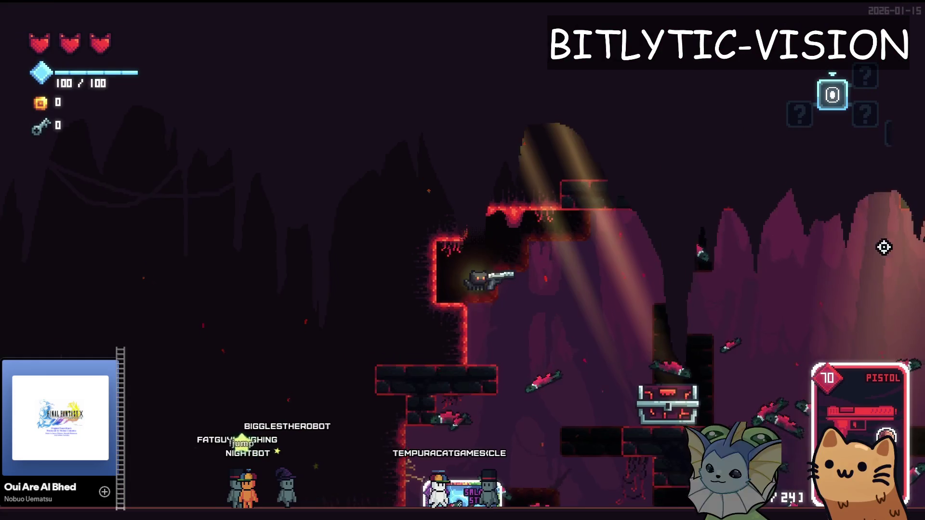
# Set the game camera zoom to 0.75X from the debug menu.
pyautogui.press('F1')
pyautogui.scroll(-3, 183, 284)
pyautogui.click(152, 282)
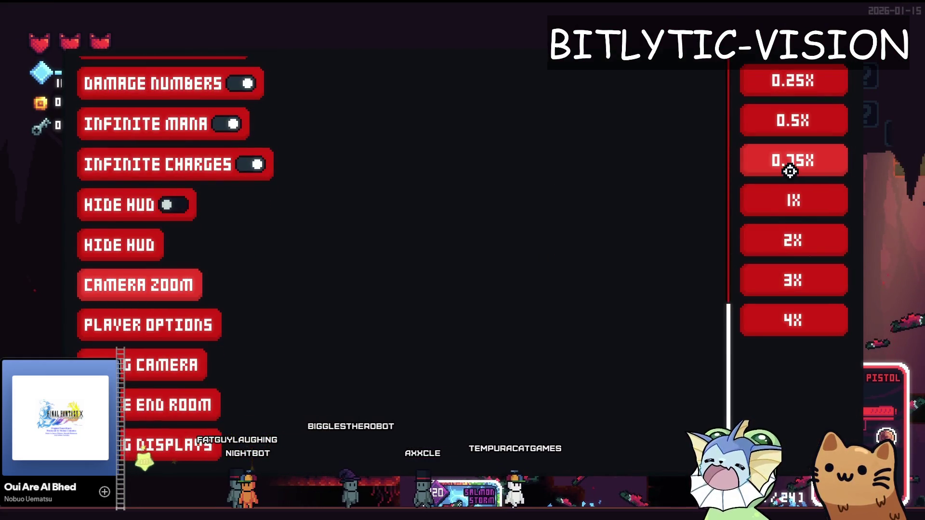
pyautogui.click(790, 171)
pyautogui.press('F1')
pyautogui.click(795, 150)
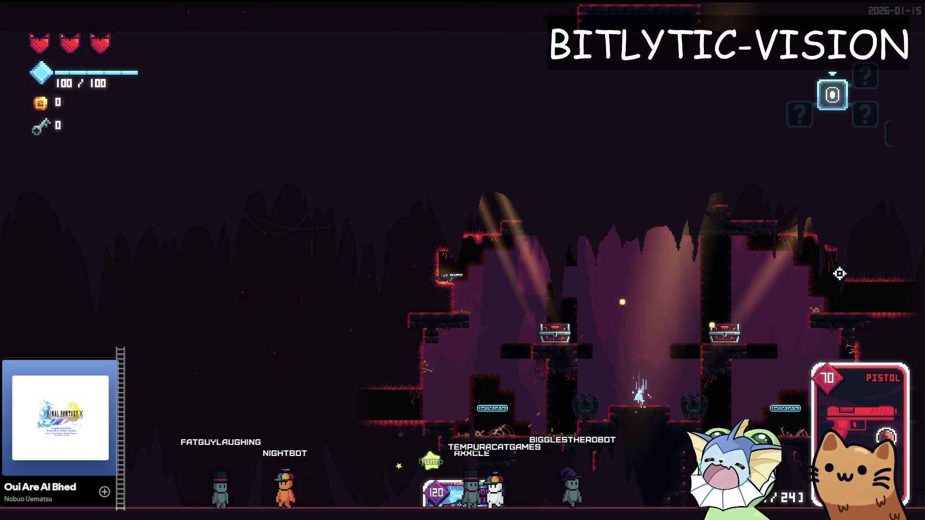
pyautogui.press('F1')
pyautogui.hotkey('alt', 'Tab')
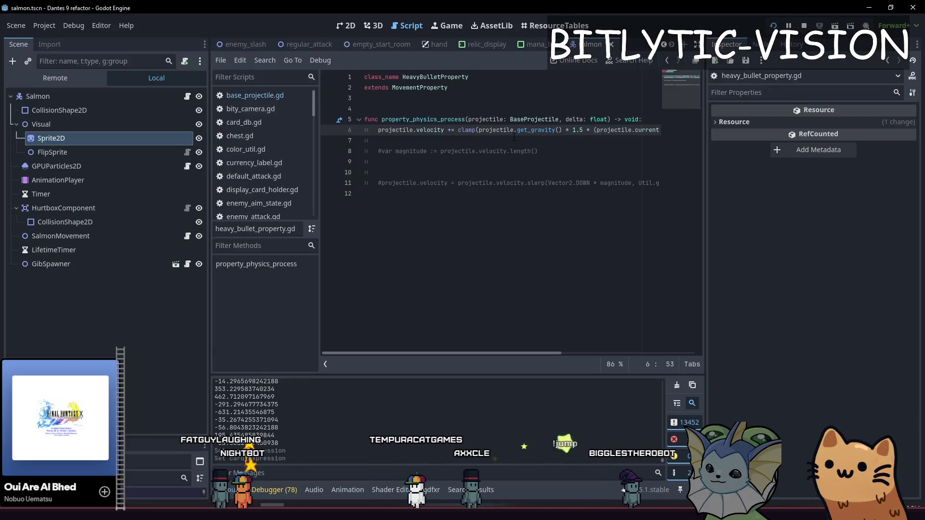
pyautogui.click(583, 130)
pyautogui.hscroll(5, 584, 128)
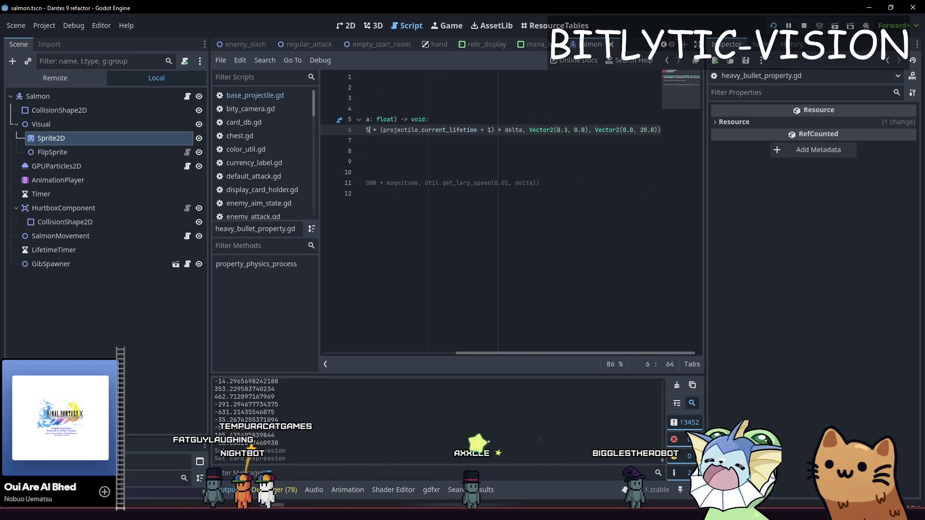
pyautogui.hscroll(-5, 620, 128)
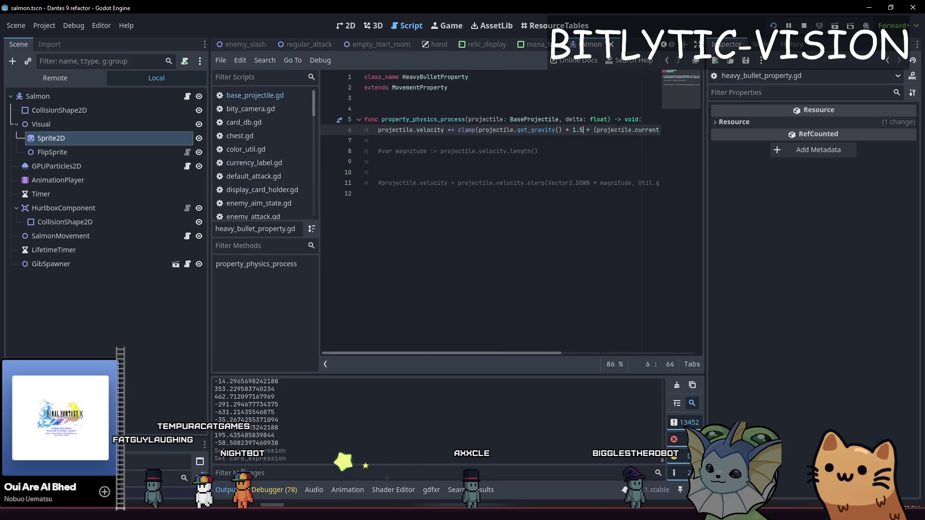
pyautogui.hscroll(5, 610, 130)
pyautogui.hscroll(-5, 592, 126)
pyautogui.hscroll(5, 580, 122)
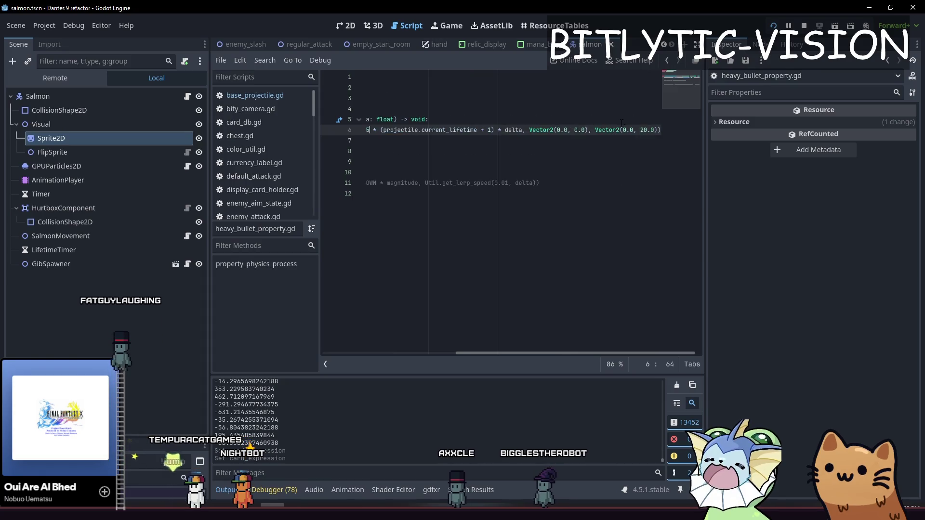
pyautogui.click(591, 129)
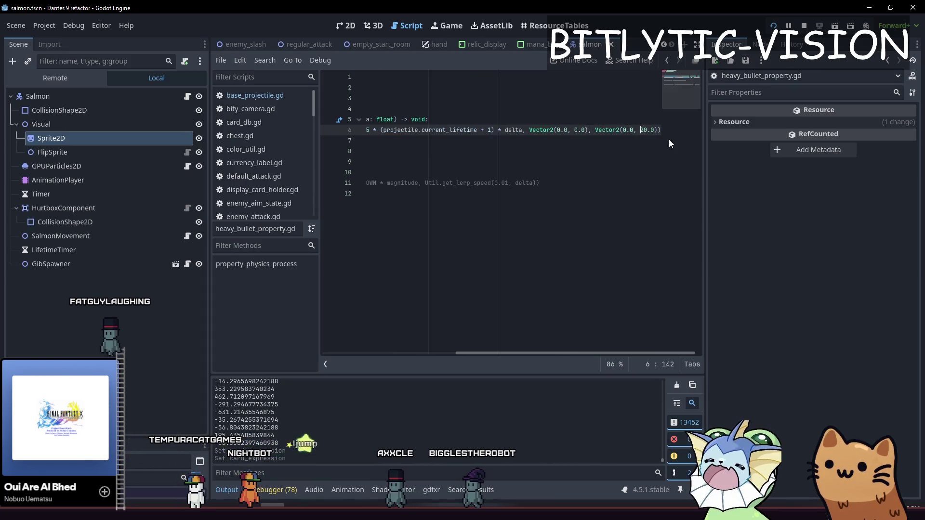
pyautogui.hotkey('alt', 'Tab')
pyautogui.click(749, 272)
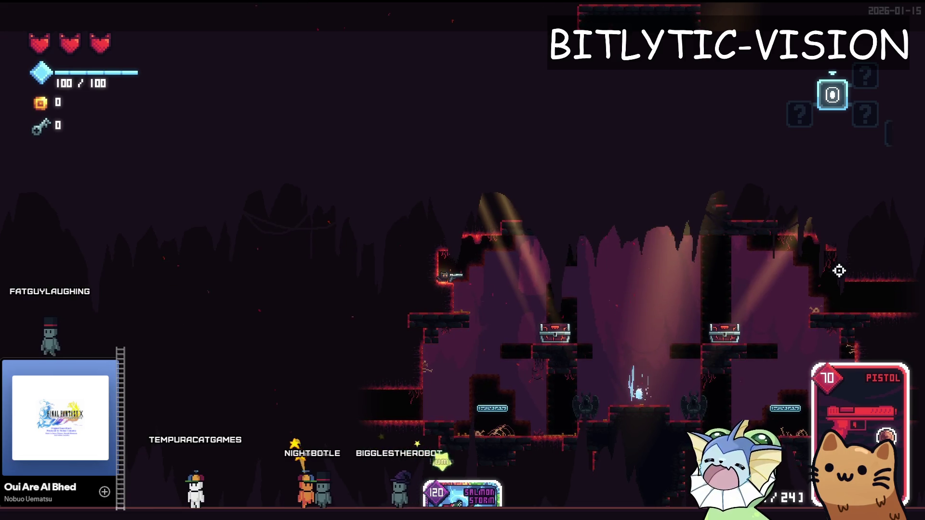
pyautogui.hotkey('alt', 'Tab')
pyautogui.hotkey('alt', 'shift', 'o')
# Open player.gd and scroll to the hand_activate_7 block near the end of the script.
pyautogui.write('player')
pyautogui.press('Return')
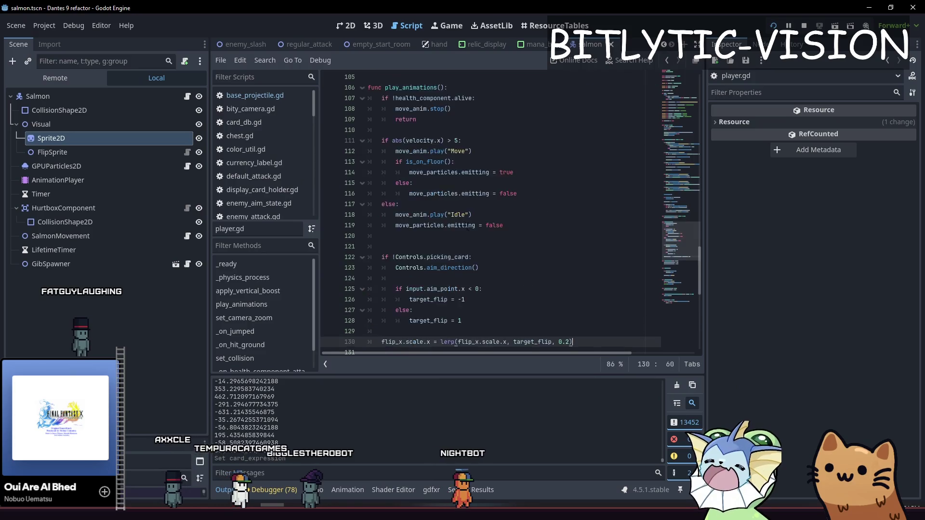
pyautogui.hotkey('ctrl', 'End')
pyautogui.scroll(15, 466, 226)
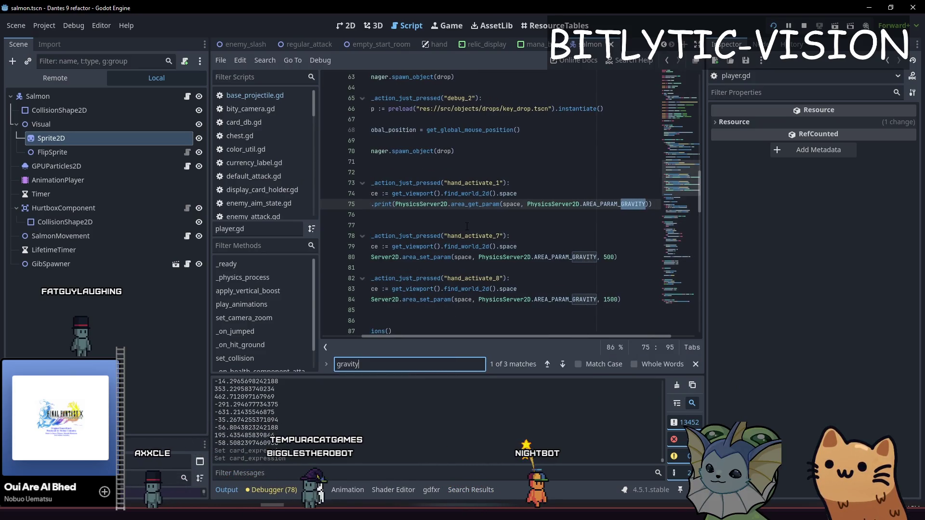
# Change the AREA_PARAM_GRAVITY value on line 80 from 500 to 0 and run the game.
pyautogui.click(545, 235)
pyautogui.press('Down')
pyautogui.press('Down')
pyautogui.press('End')
pyautogui.press('Left')
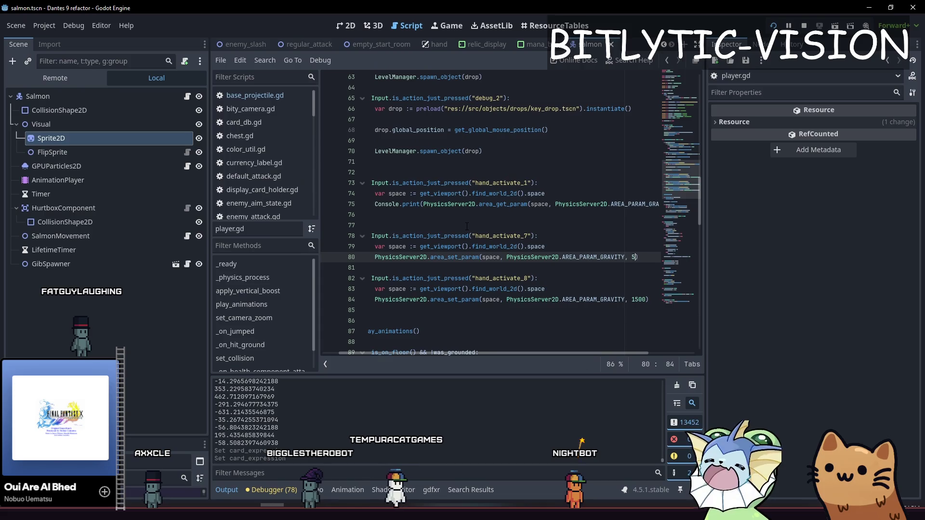
pyautogui.press('F5')
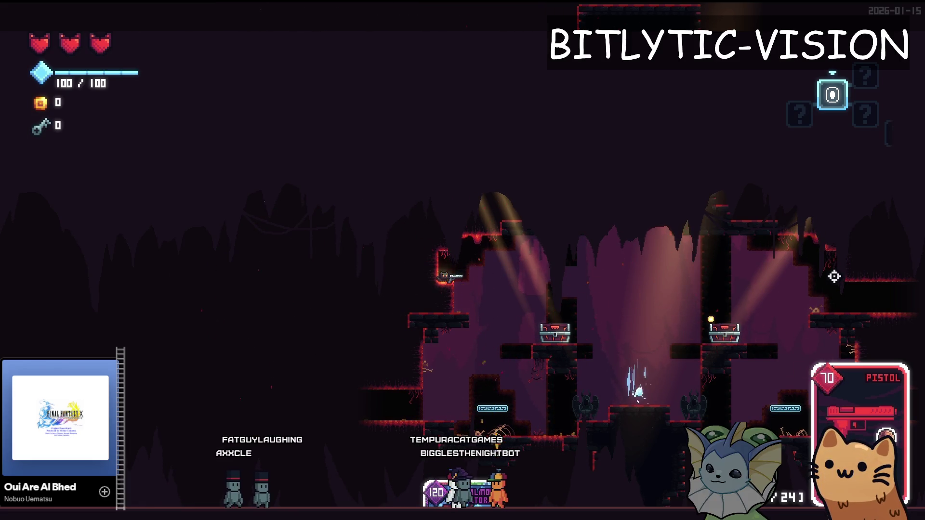
# Redeal the hand of cards four times from the F1 debug menu.
pyautogui.press('F1')
pyautogui.scroll(-5, 173, 166)
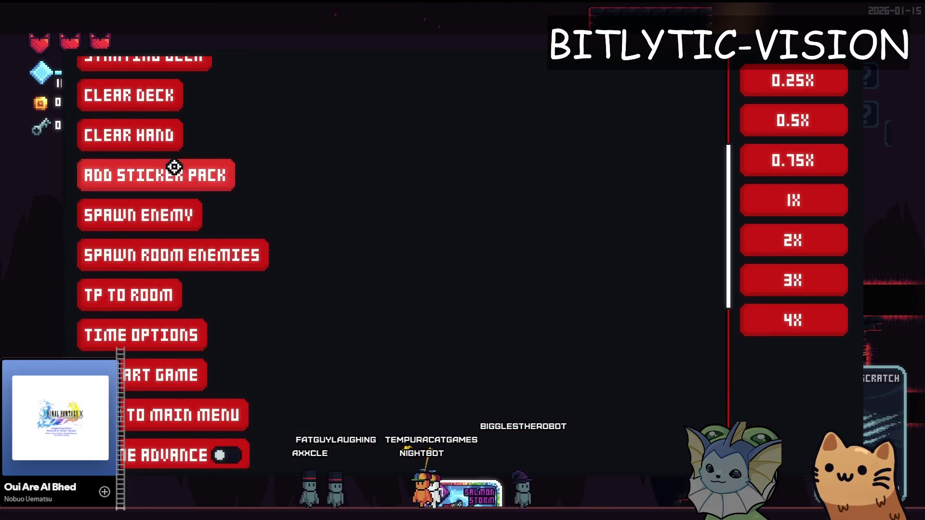
pyautogui.scroll(5, 174, 167)
pyautogui.click(125, 150)
pyautogui.press('F1')
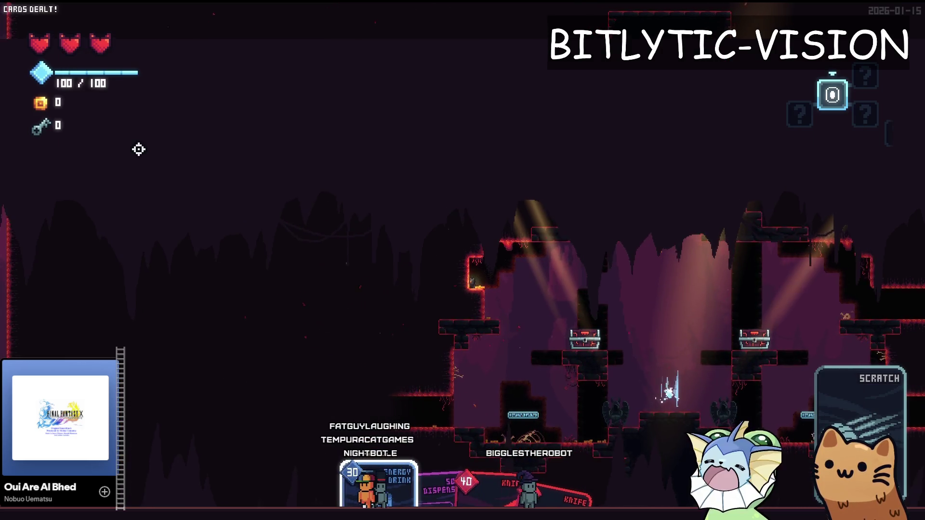
pyautogui.press('F1')
pyautogui.click(140, 149)
pyautogui.press('F1')
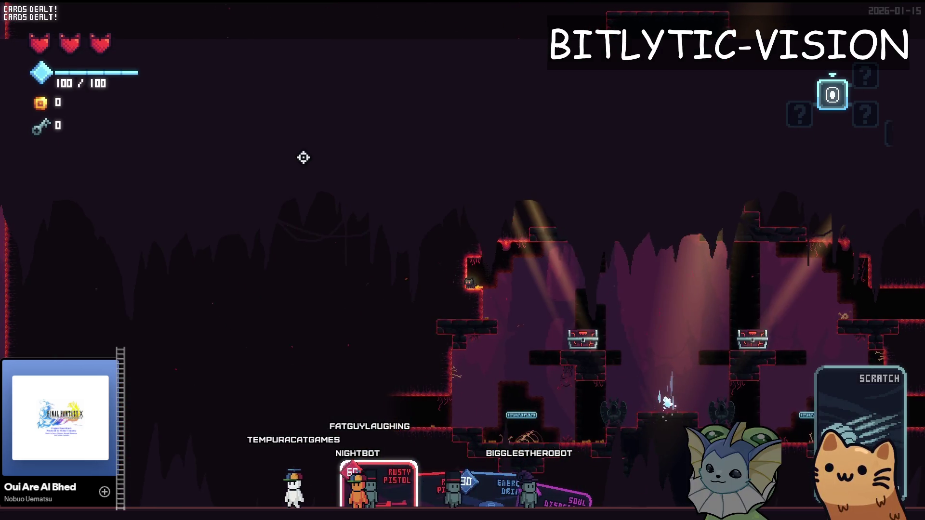
pyautogui.press('F1')
pyautogui.click(128, 146)
pyautogui.press('F1')
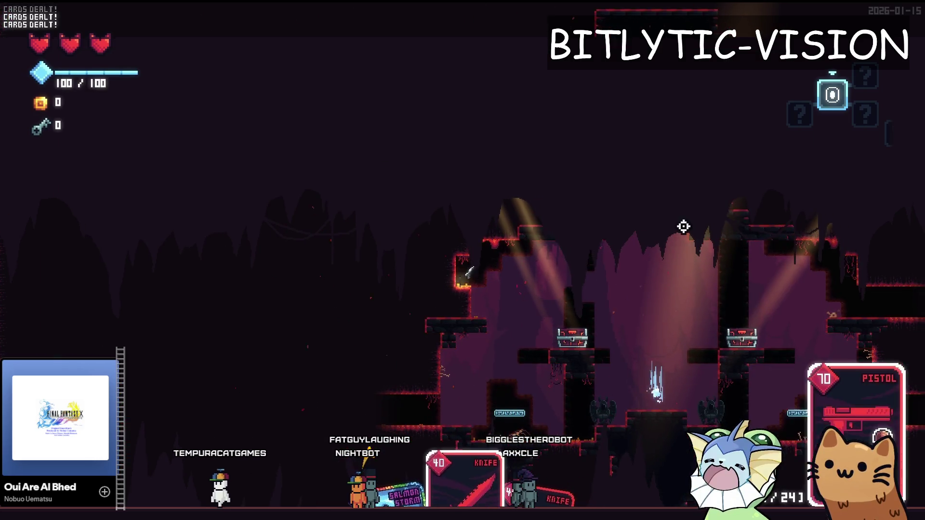
pyautogui.press('F1')
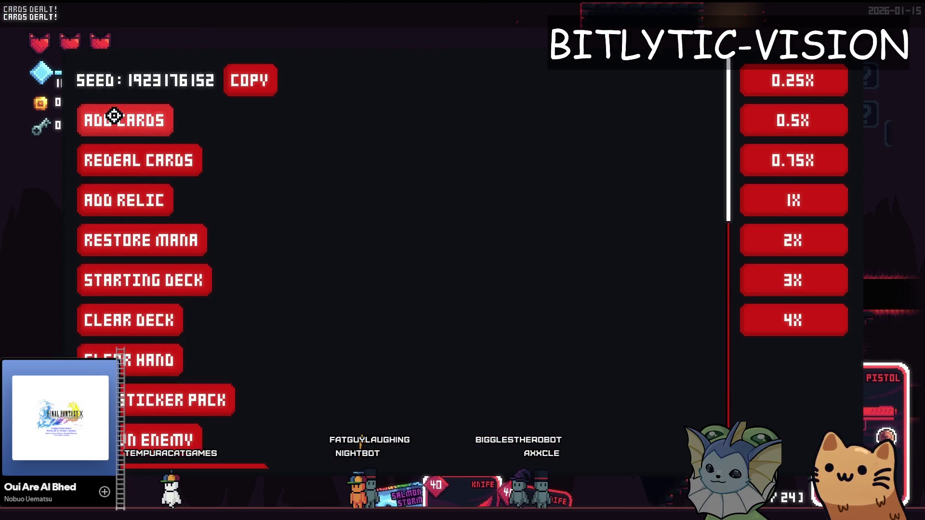
pyautogui.click(105, 157)
# Teleport to RoomShop and forge a sticker onto the Pistol card.
pyautogui.press('F1')
pyautogui.press('F1')
pyautogui.scroll(-5, 124, 310)
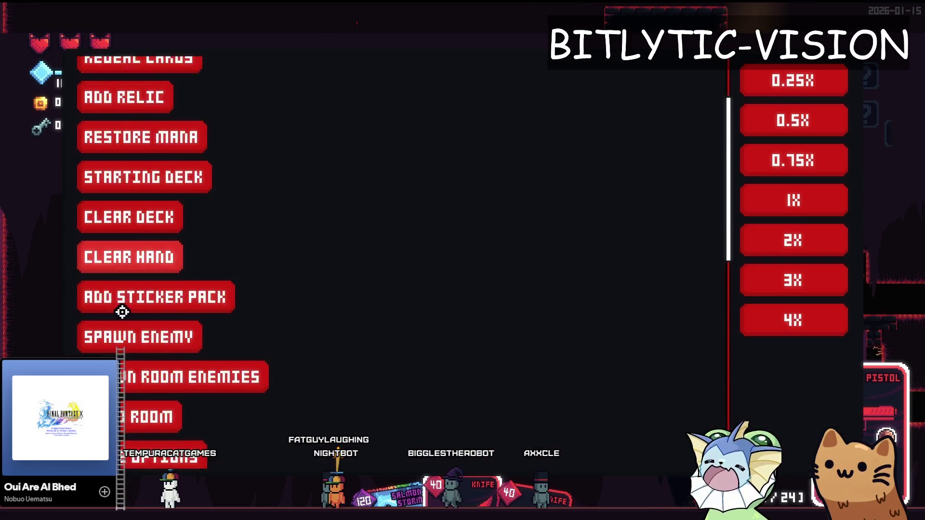
pyautogui.click(124, 248)
pyautogui.click(687, 386)
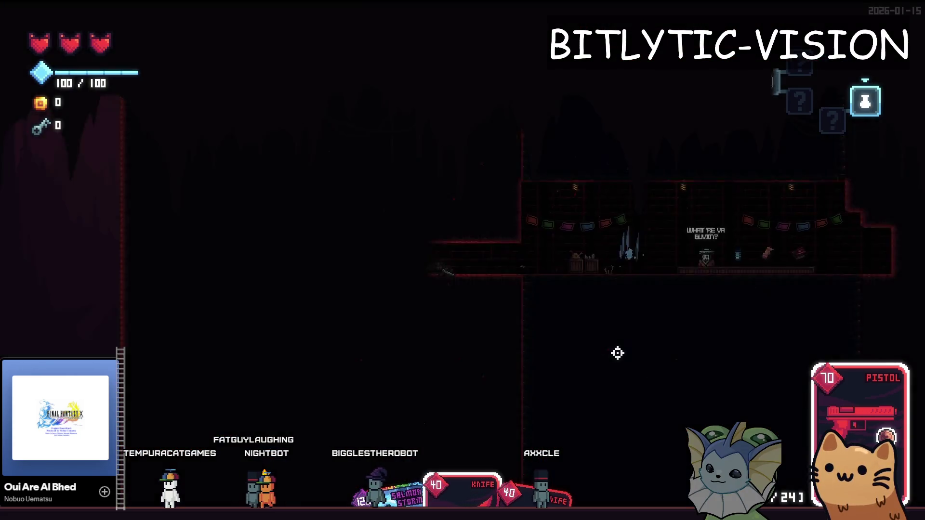
pyautogui.press('e')
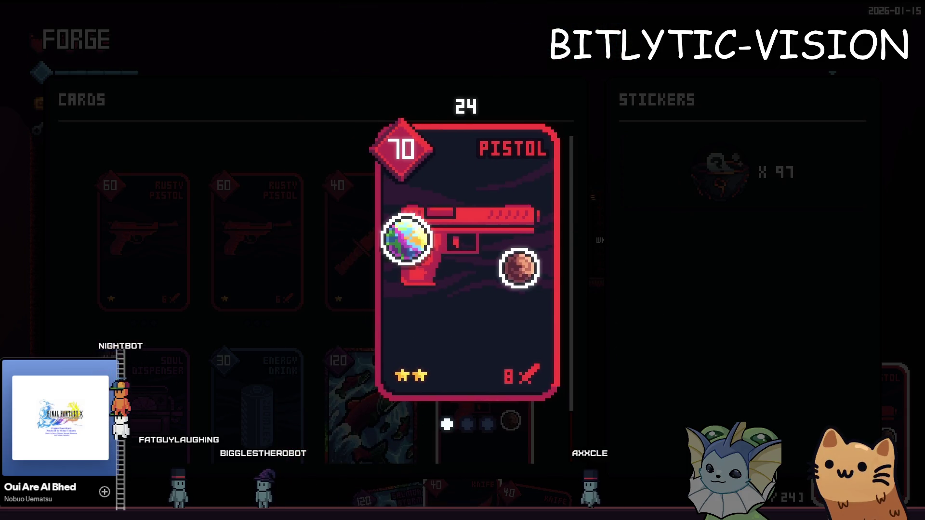
pyautogui.click(431, 312)
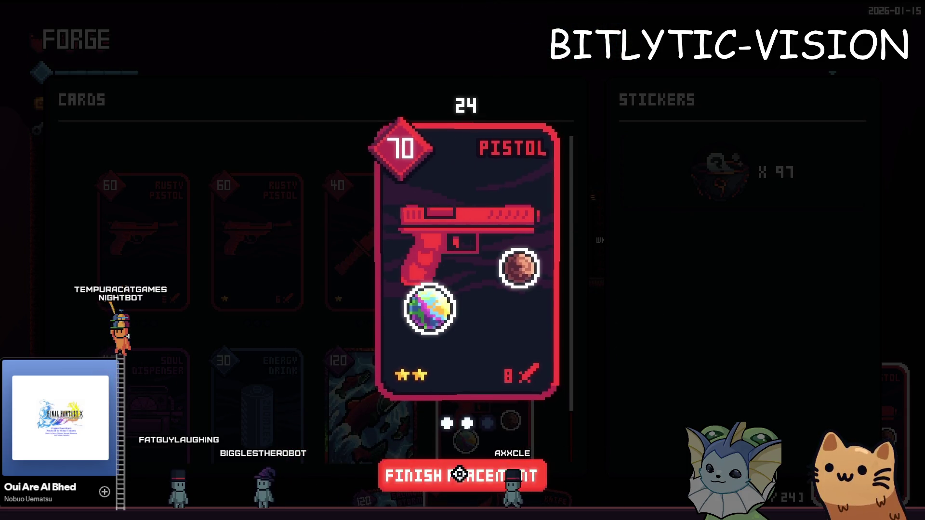
pyautogui.click(454, 475)
# Teleport to Room1, then switch back to the Godot editor.
pyautogui.press('Escape')
pyautogui.scroll(2, 623, 108)
pyautogui.click(626, 108)
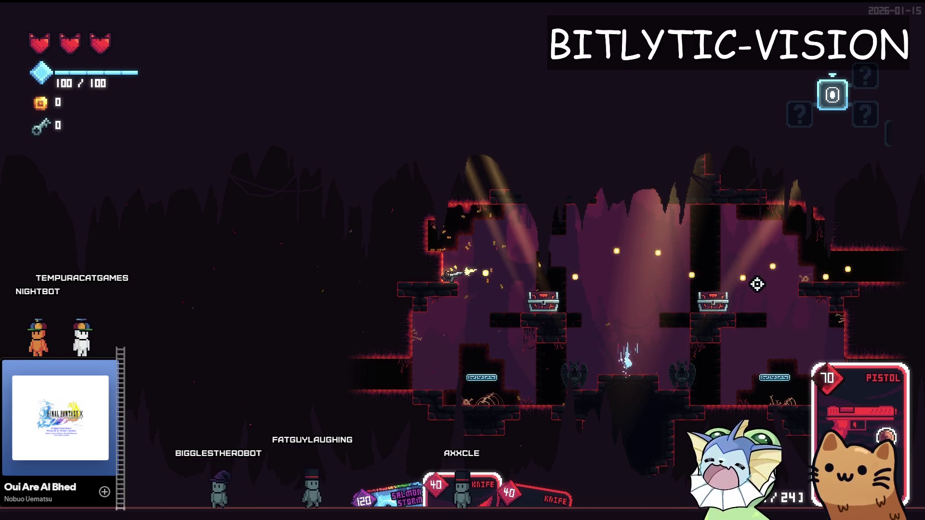
pyautogui.hotkey('alt', 'Tab')
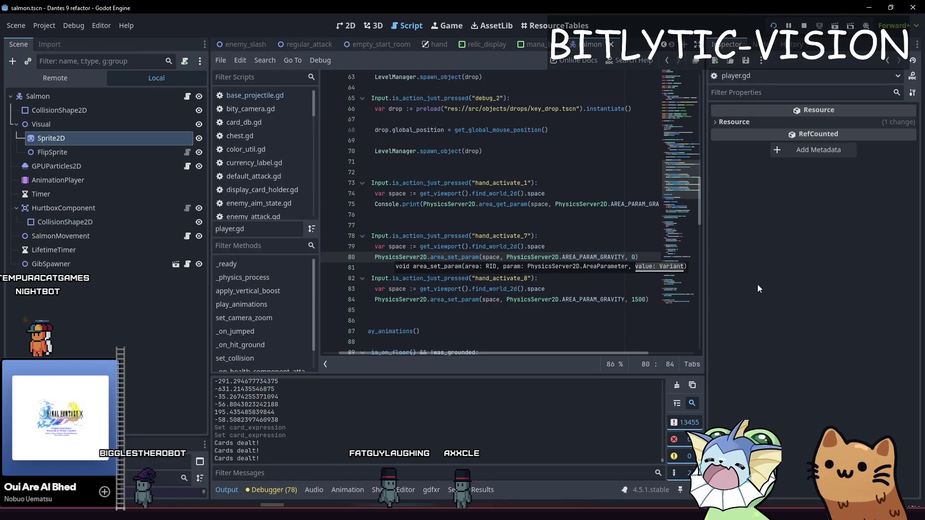
# Relaunch and close the game with gravity back at 500, then search the project for 'gravity'.
pyautogui.press('F5')
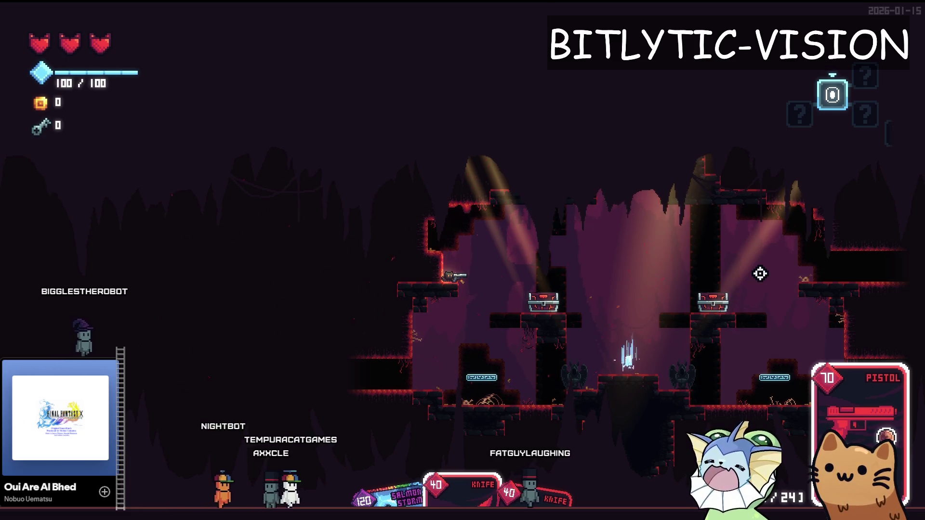
pyautogui.press('F8')
pyautogui.hotkey('ctrl', 'shift', 'f')
pyautogui.write('gravity')
pyautogui.press('Return')
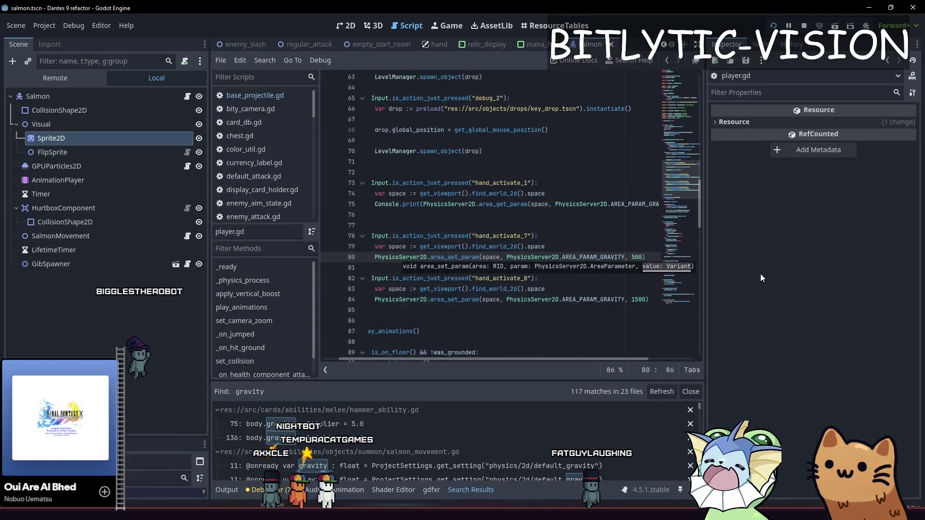
# Enlarge the search results, inspect salmon_movement.gd's gravity default line, and save.
pyautogui.moveTo(432, 384)
pyautogui.mouseDown()
pyautogui.moveTo(457, 221)
pyautogui.moveTo(487, 210)
pyautogui.mouseUp()
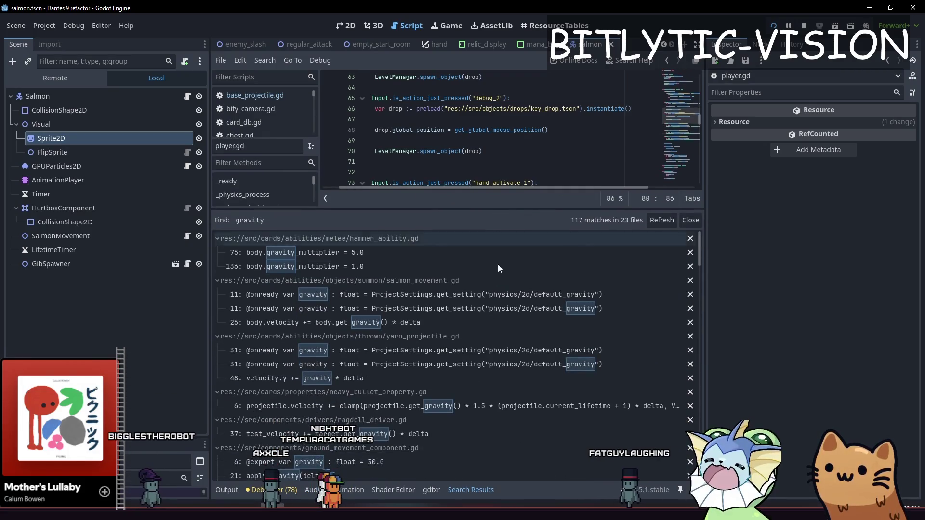
pyautogui.click(502, 295)
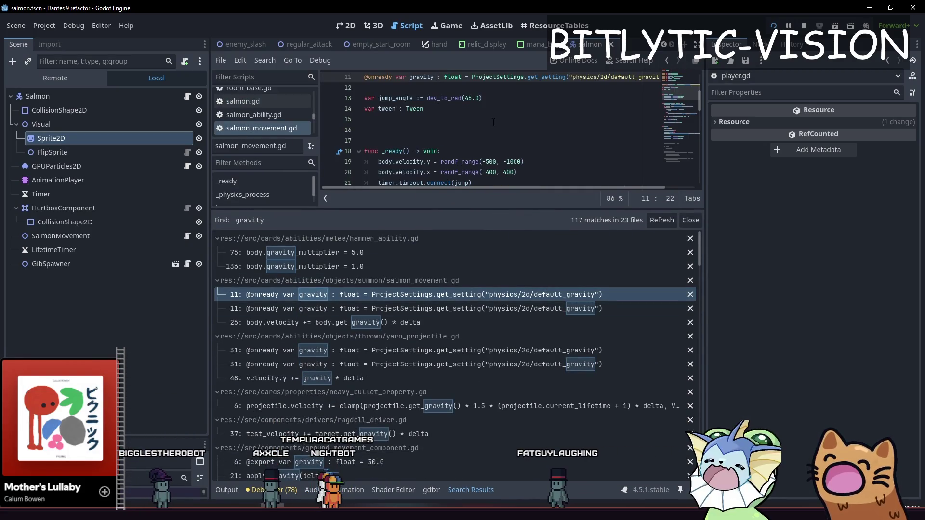
pyautogui.scroll(-3, 467, 141)
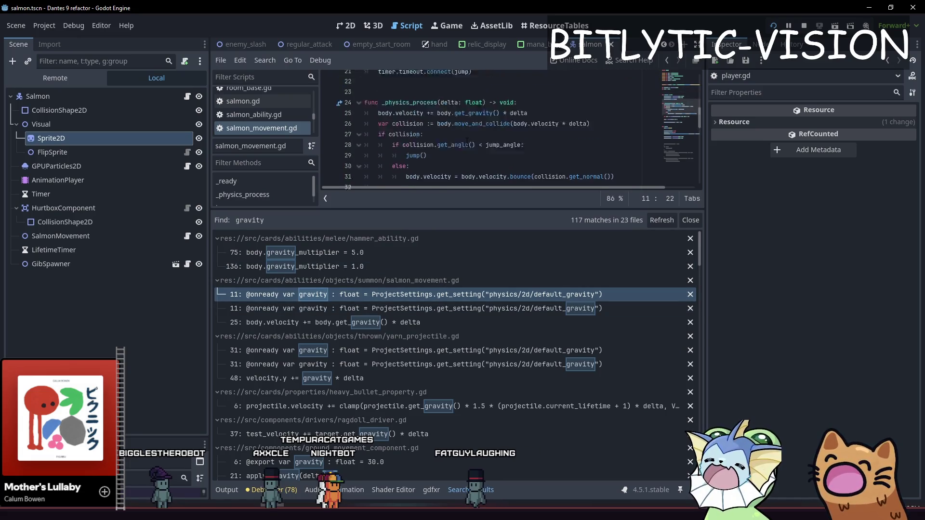
pyautogui.scroll(4, 467, 141)
pyautogui.click(472, 110)
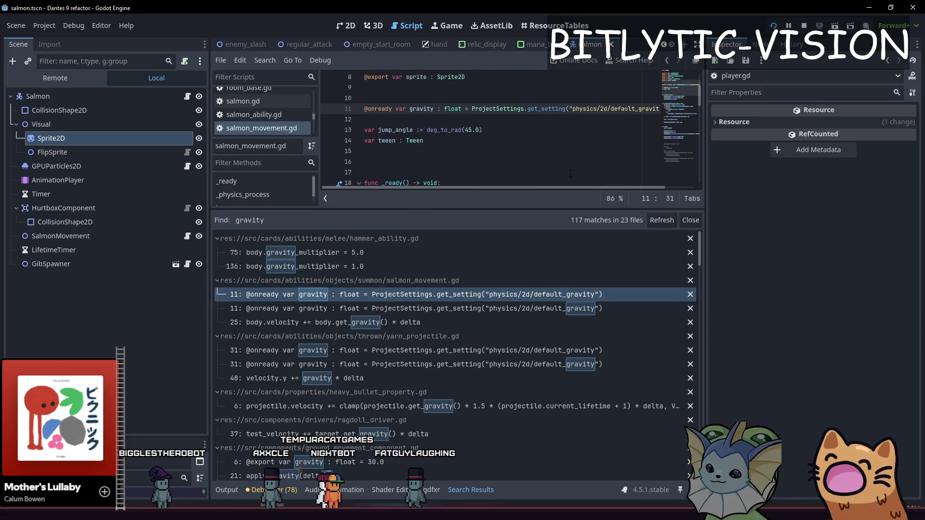
pyautogui.hotkey('ctrl', 's')
pyautogui.click(421, 352)
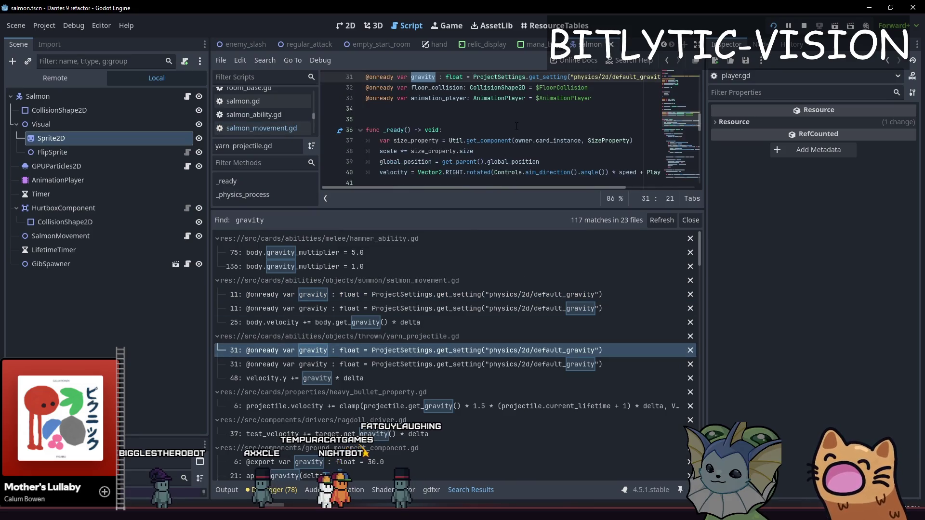
pyautogui.click(525, 77)
pyautogui.scroll(1, 497, 120)
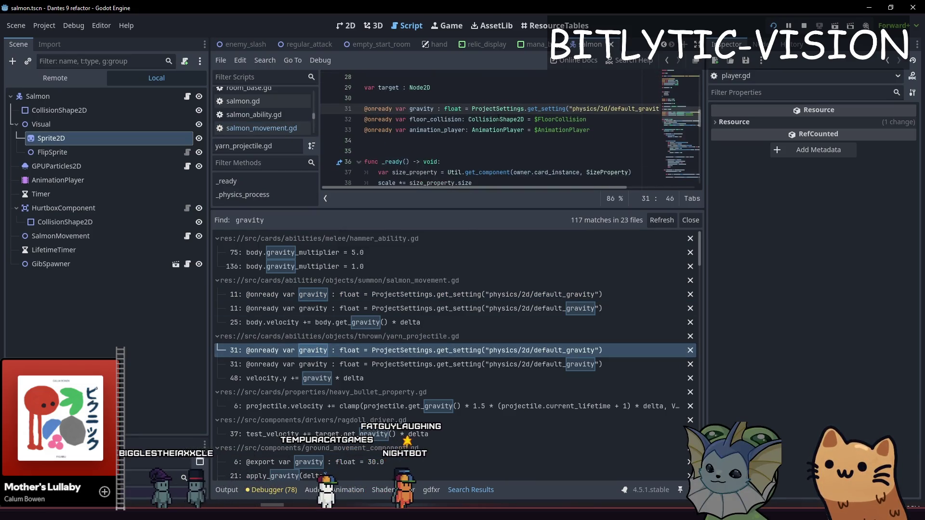
pyautogui.scroll(1, 418, 109)
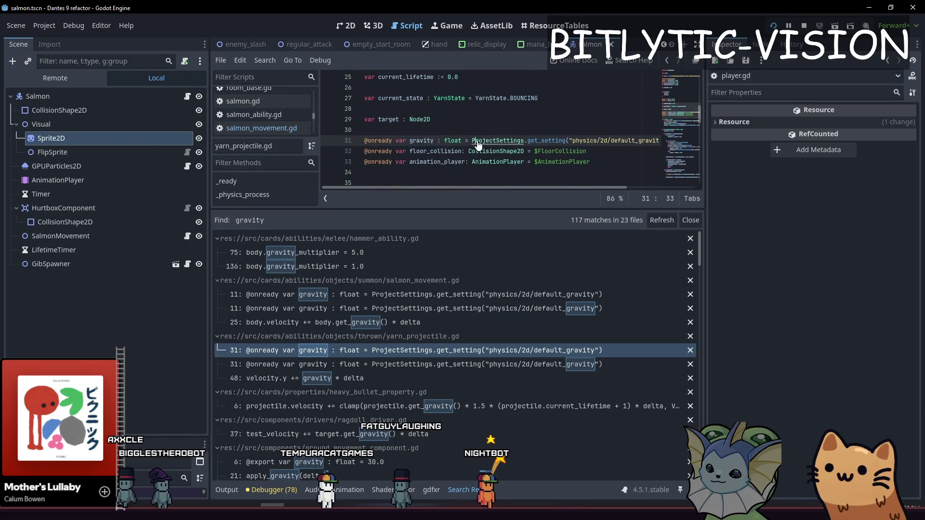
pyautogui.hotkey('ctrl', 'shift', 'k')
pyautogui.moveTo(541, 206); pyautogui.dragTo(539, 383)
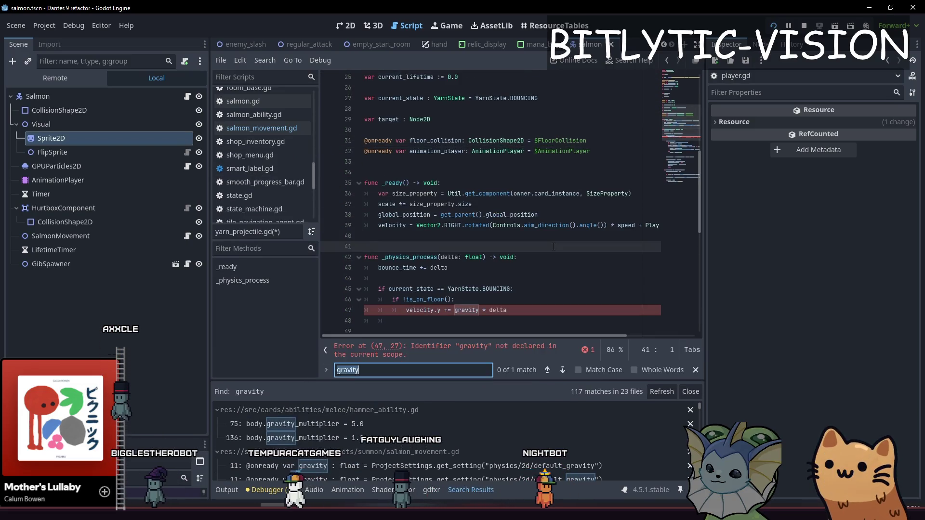
# Change line 47 to velocity += get_gravity() * delta, save, and run the game.
pyautogui.press('Down')
pyautogui.press('Down')
pyautogui.press('Down')
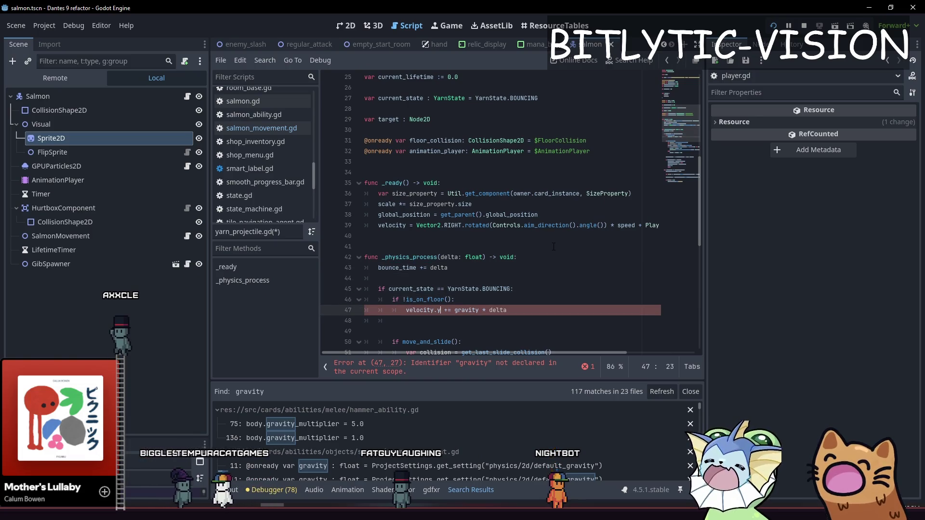
pyautogui.hotkey('ctrl', 'Right')
pyautogui.hotkey('ctrl', 'Right')
pyautogui.hotkey('ctrl', 'Right')
pyautogui.hotkey('shift', 'Left')
pyautogui.hotkey('shift', 'Left')
pyautogui.hotkey('ctrl', 'BackSpace')
pyautogui.write('gra')
pyautogui.press('Return')
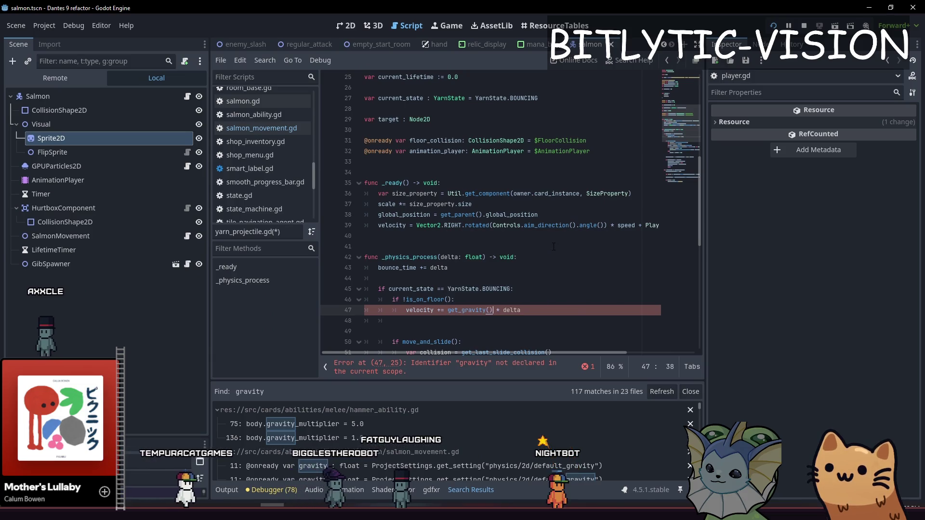
pyautogui.press('End')
pyautogui.hotkey('ctrl', 's')
pyautogui.press('F5')
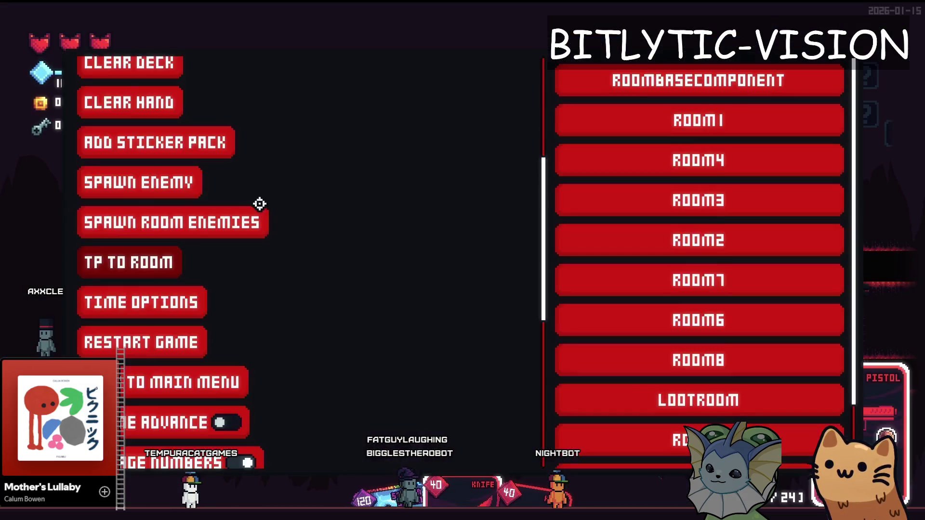
# Add the Yarn Ball card, throw yarn balls around the cave room, then return to yarn_projectile.gd.
pyautogui.scroll(-5, 809, 265)
pyautogui.click(739, 326)
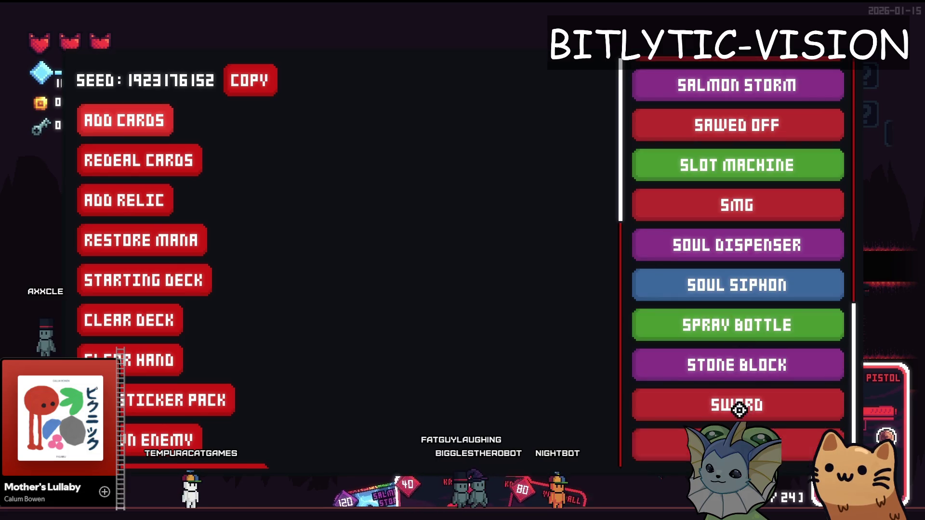
pyautogui.press('Escape')
pyautogui.click(698, 274)
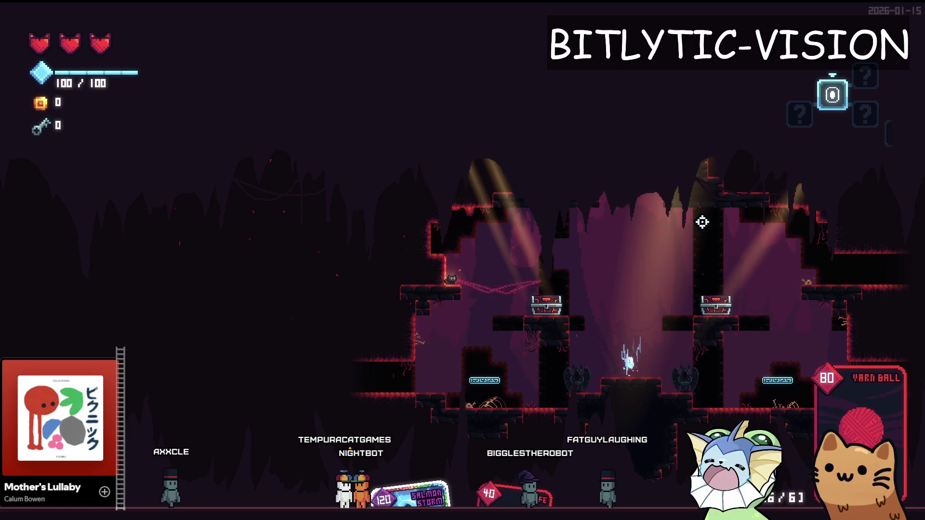
pyautogui.press('F8')
pyautogui.scroll(-2, 448, 426)
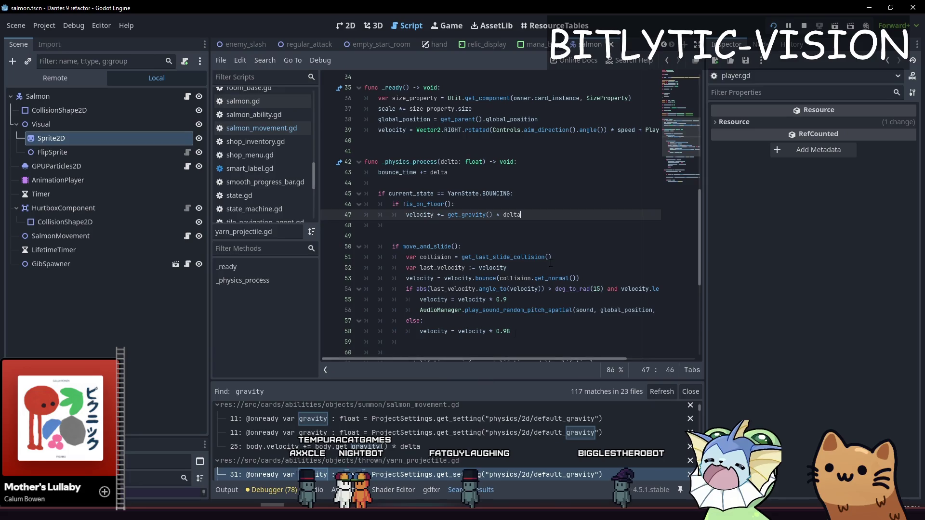
# Search all project scripts for default_gravity.
pyautogui.click(540, 246)
pyautogui.hotkey('ctrl', 'shift', 'f')
pyautogui.write('"')
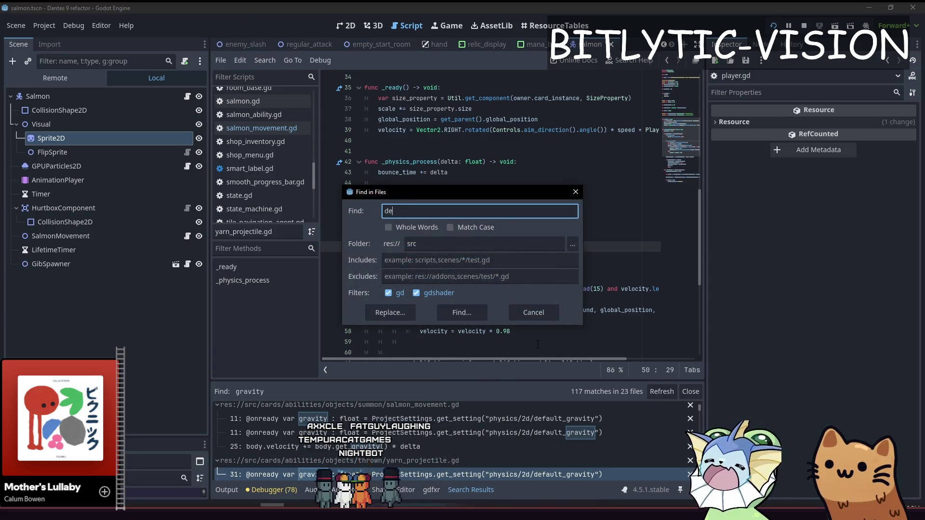
pyautogui.write('ty')
pyautogui.press('Return')
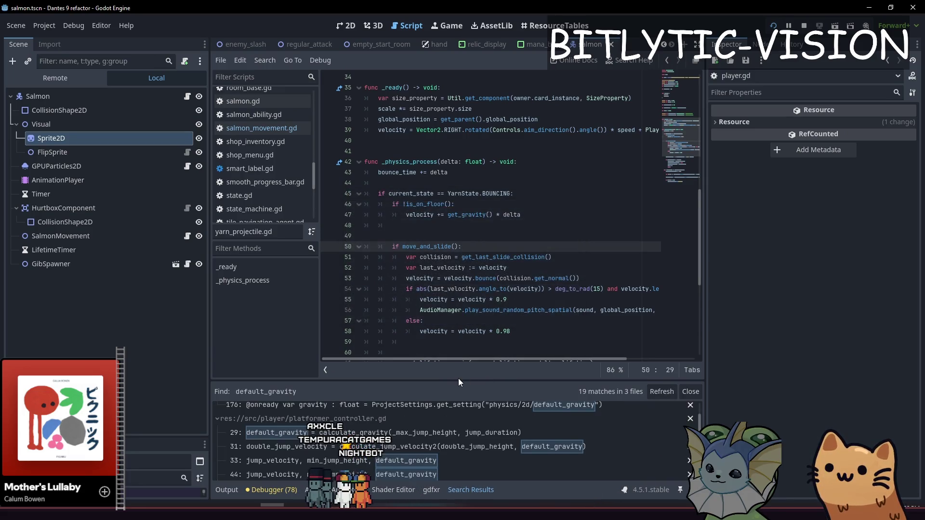
pyautogui.moveTo(459, 378); pyautogui.dragTo(434, 236)
# Delete the unused default_gravity line 176 and its blank lines from player_movement.gd, then save.
pyautogui.click(405, 284)
pyautogui.scroll(2, 400, 289)
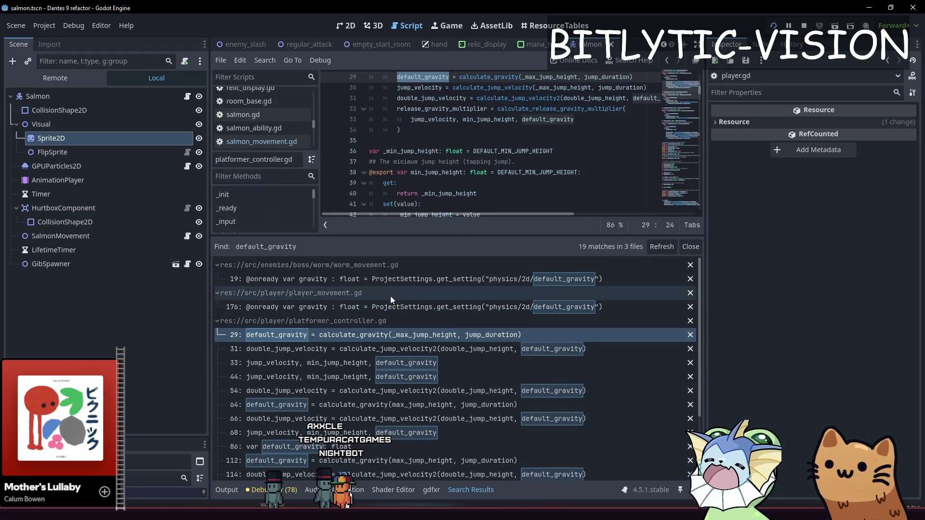
pyautogui.click(383, 308)
pyautogui.press('Home')
pyautogui.hotkey('shift', 'End')
pyautogui.press('BackSpace')
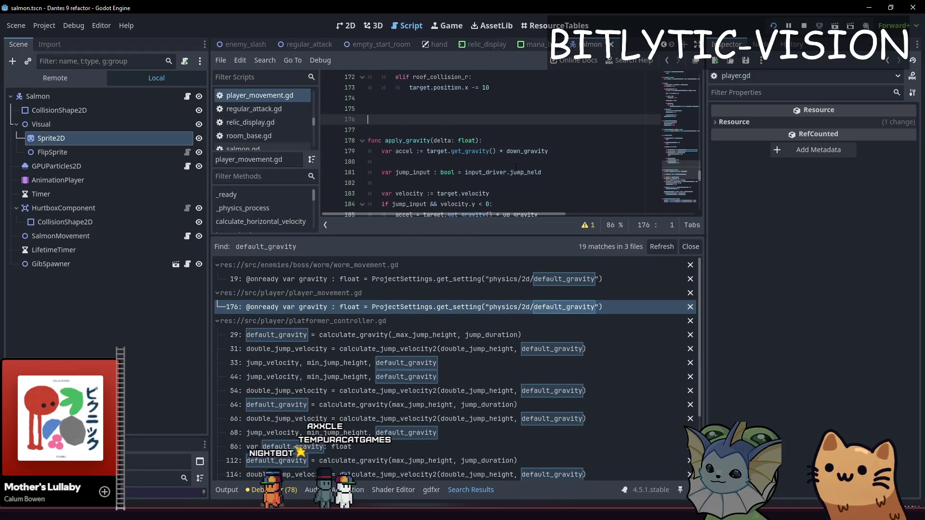
pyautogui.hotkey('ctrl', 's')
pyautogui.press('Delete')
pyautogui.press('Delete')
pyautogui.hotkey('ctrl', 's')
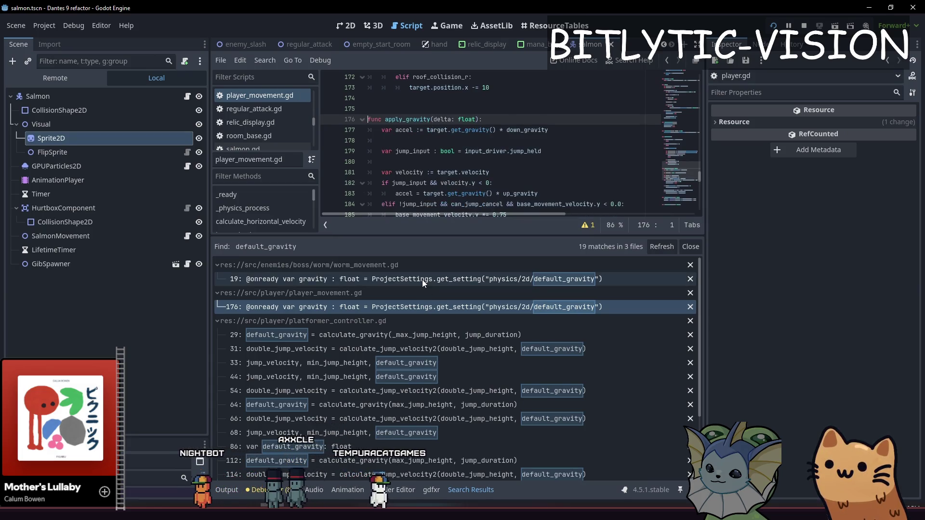
# Look over worm_movement.gd's gravity match, then run the game.
pyautogui.click(422, 279)
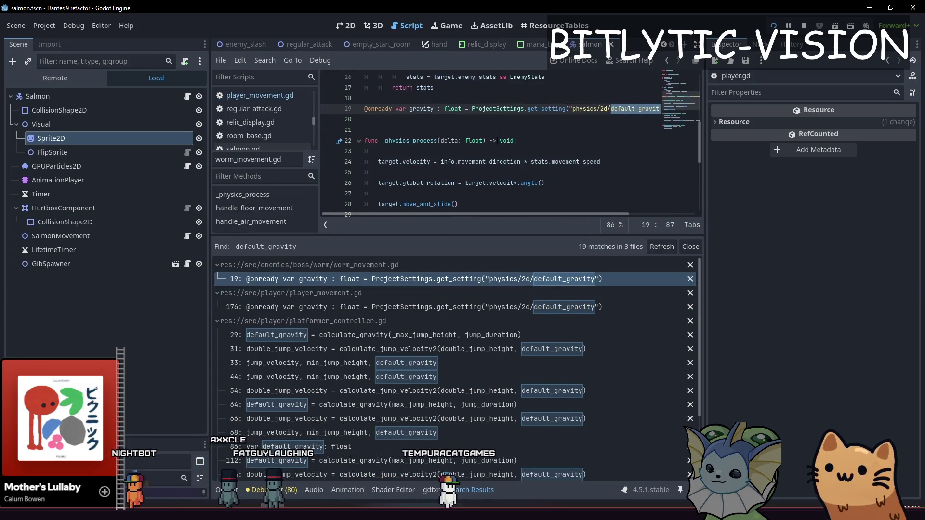
pyautogui.scroll(2, 497, 145)
pyautogui.scroll(-6, 484, 140)
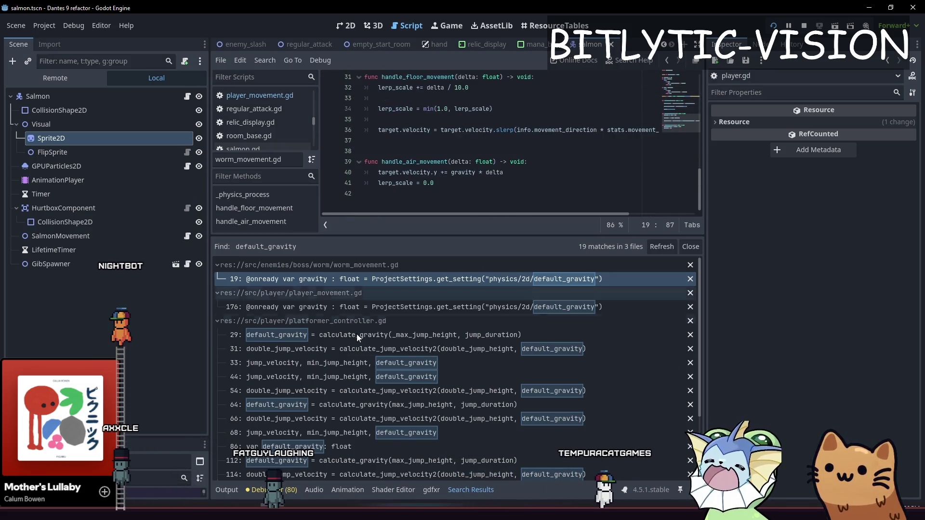
pyautogui.scroll(-3, 377, 336)
pyautogui.scroll(3, 358, 401)
pyautogui.scroll(-2, 357, 401)
pyautogui.scroll(2, 358, 398)
pyautogui.press('F5')
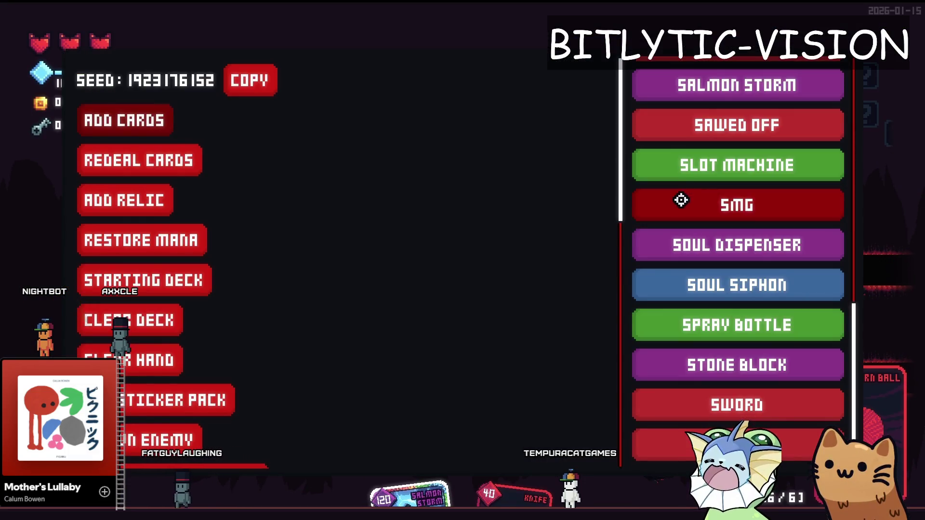
# Add the Soul Dispenser card and jump between the centre platform and the left chest ledge.
pyautogui.click(761, 240)
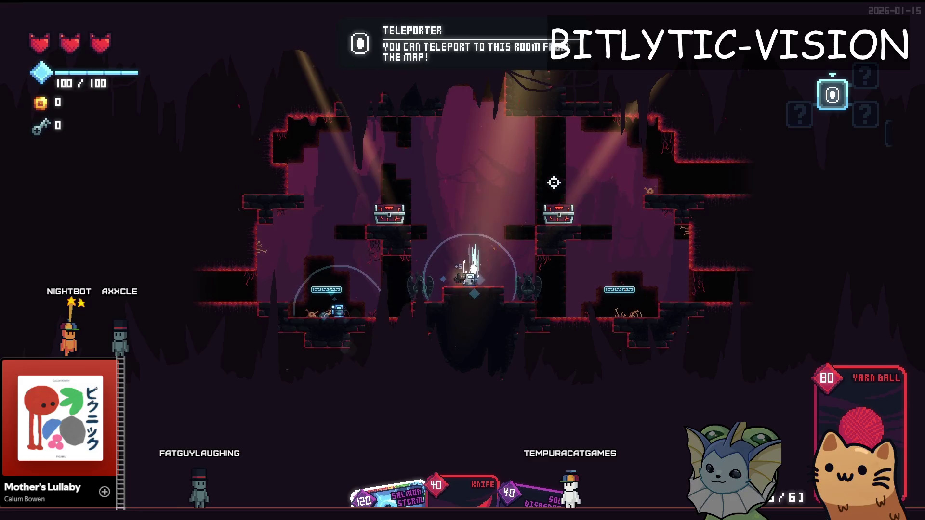
pyautogui.press('space')
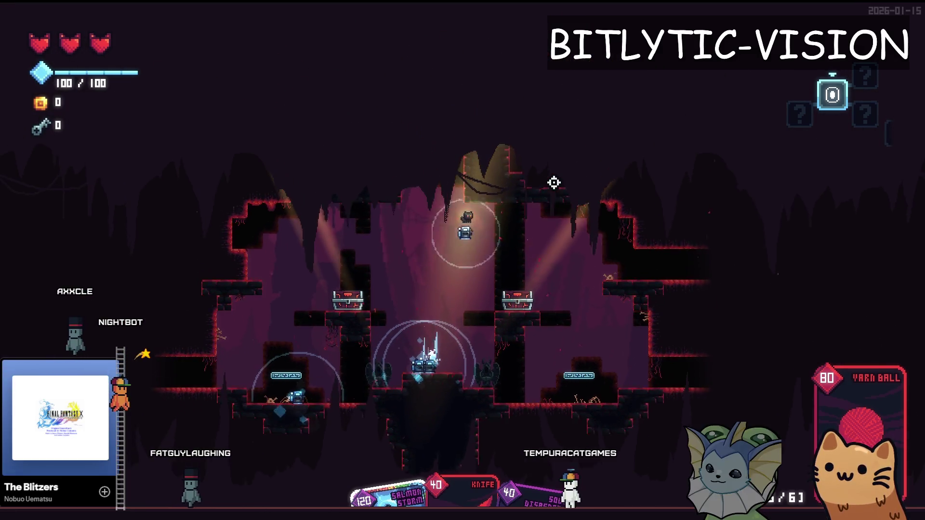
pyautogui.press('a')
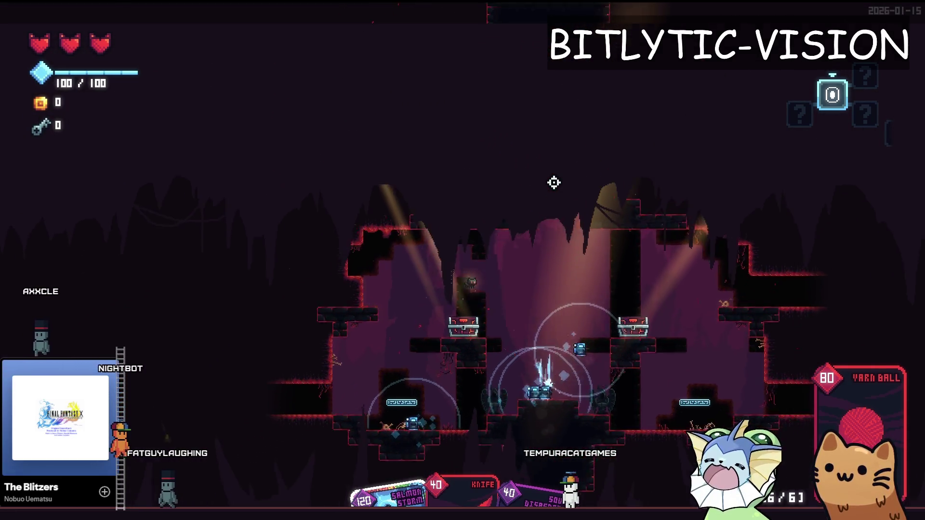
pyautogui.press('space')
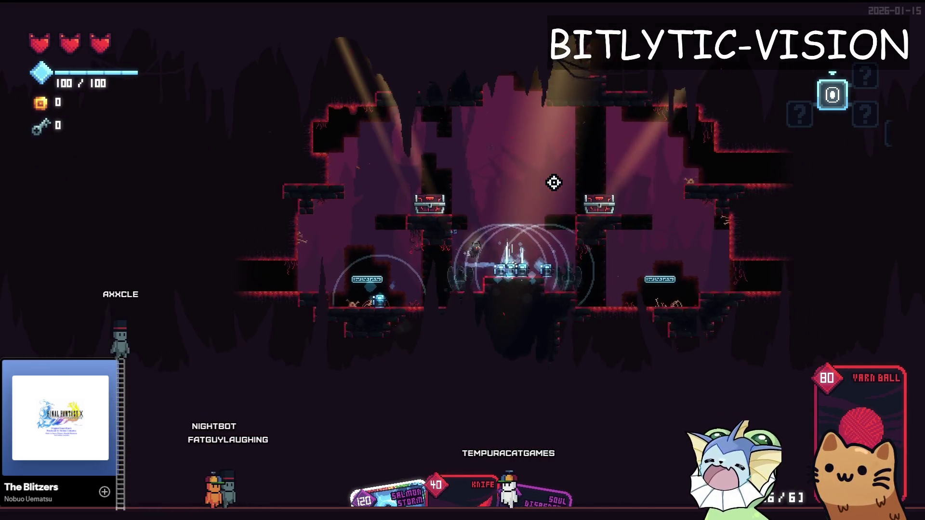
pyautogui.press('a')
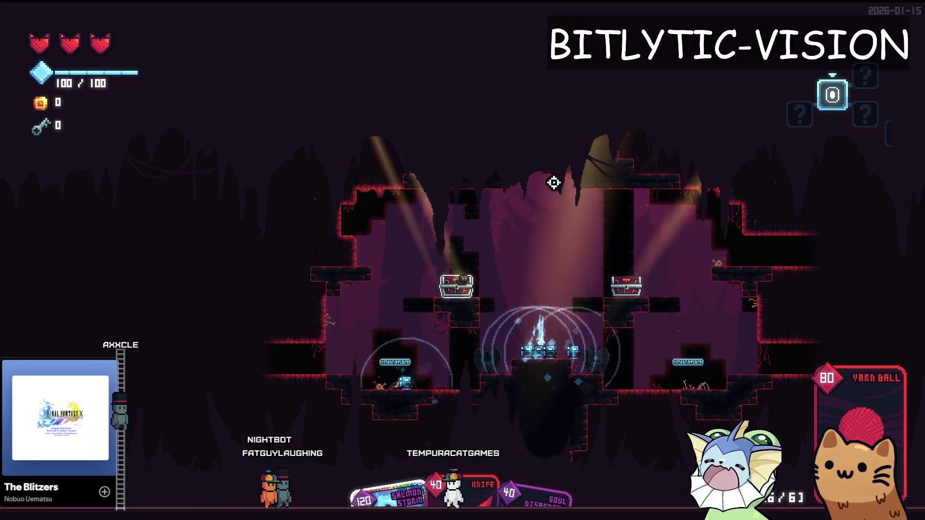
pyautogui.press('space')
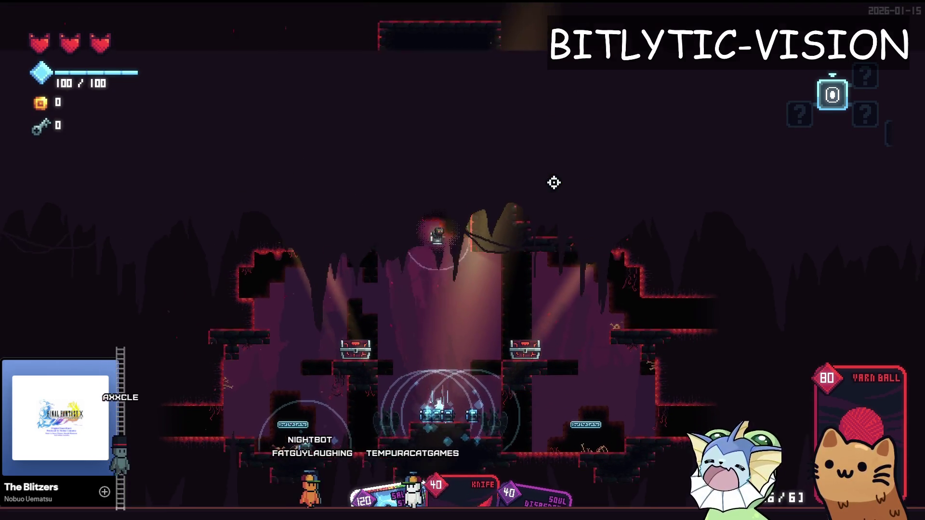
pyautogui.press('a')
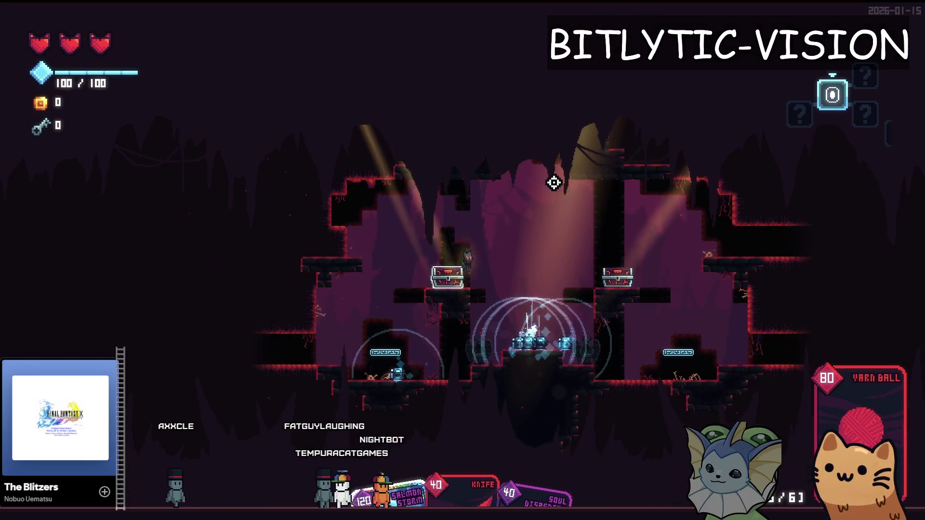
pyautogui.press('space')
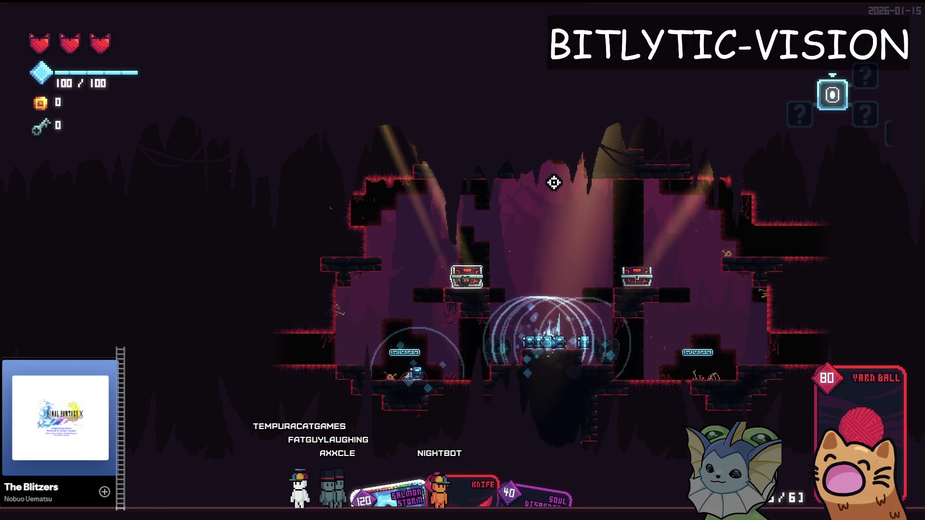
pyautogui.press('d')
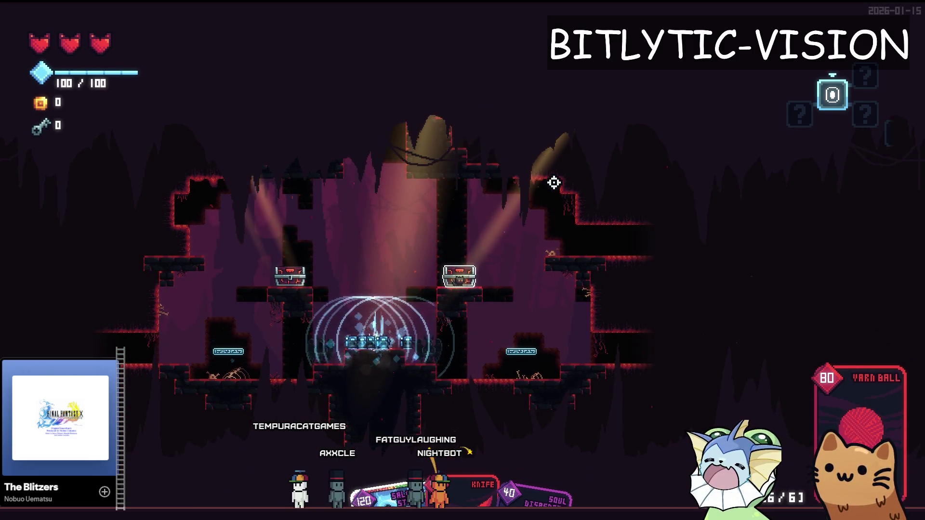
# Add another card from the debug menu, then jump and walk right along the ledge and back.
pyautogui.press('`')
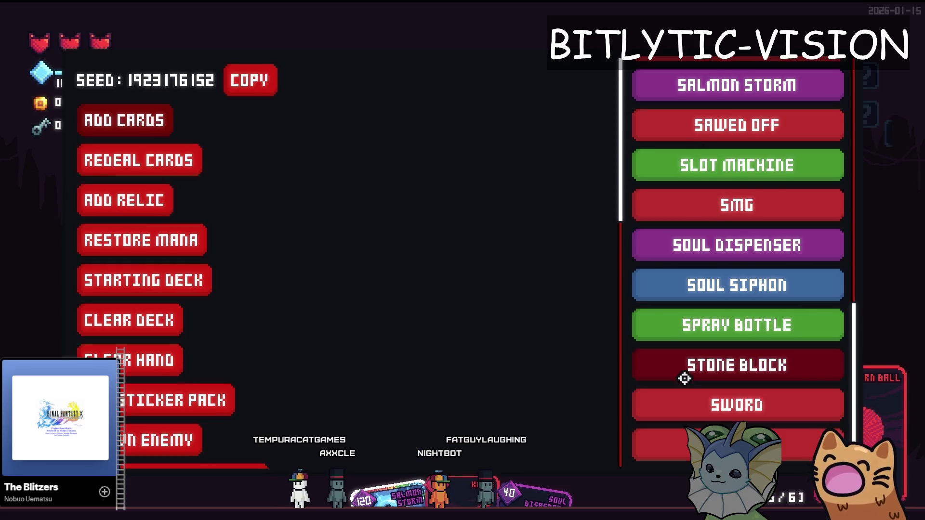
pyautogui.scroll(14, 735, 284)
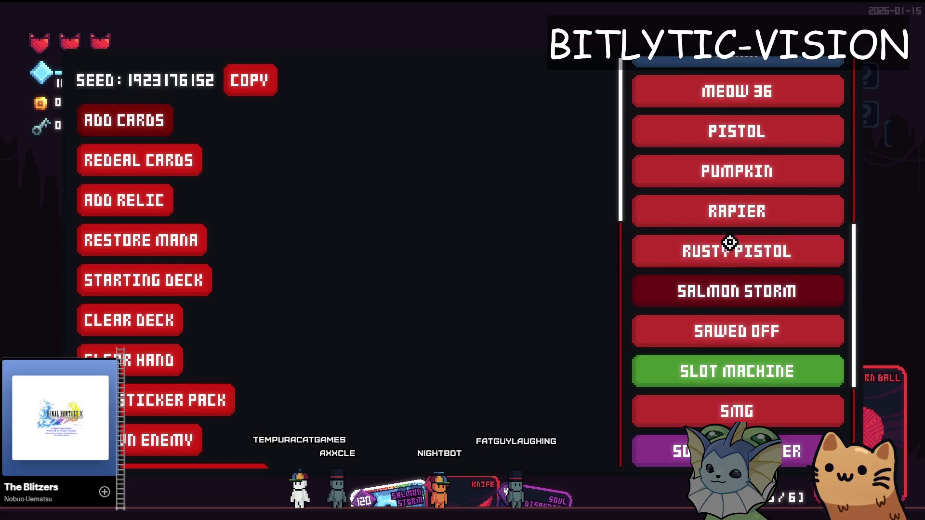
pyautogui.scroll(2, 747, 157)
pyautogui.click(707, 250)
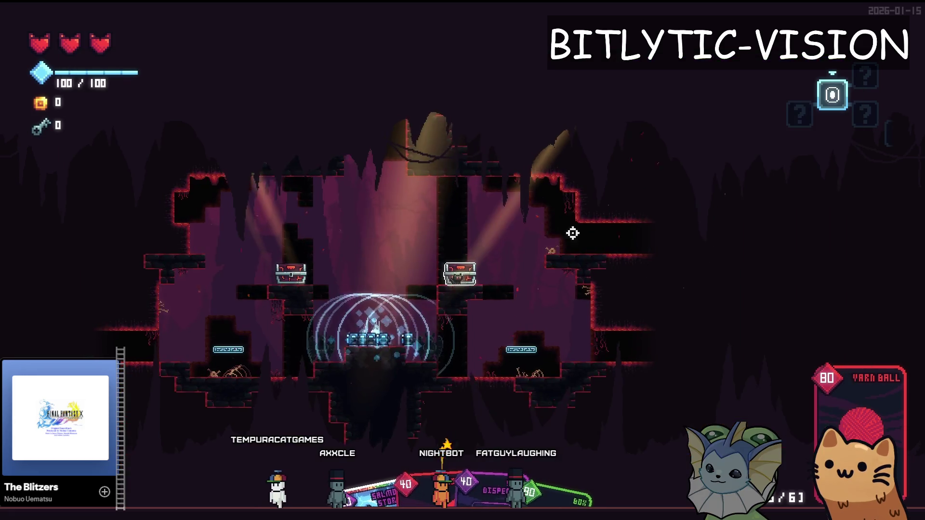
pyautogui.press('space')
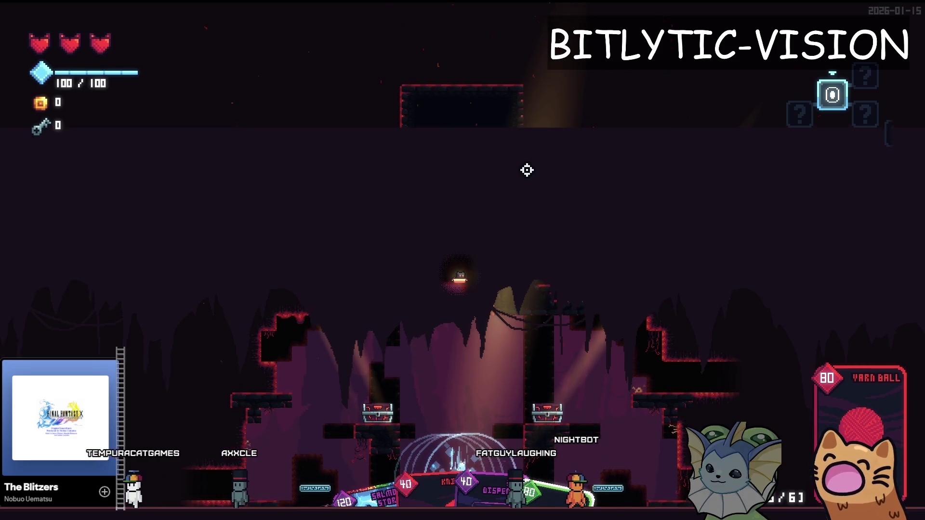
pyautogui.press('d')
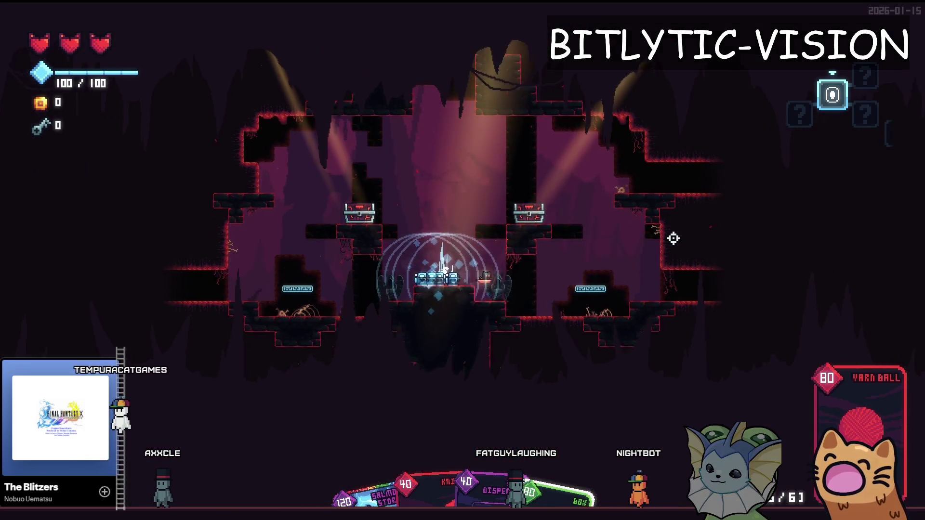
pyautogui.press('d')
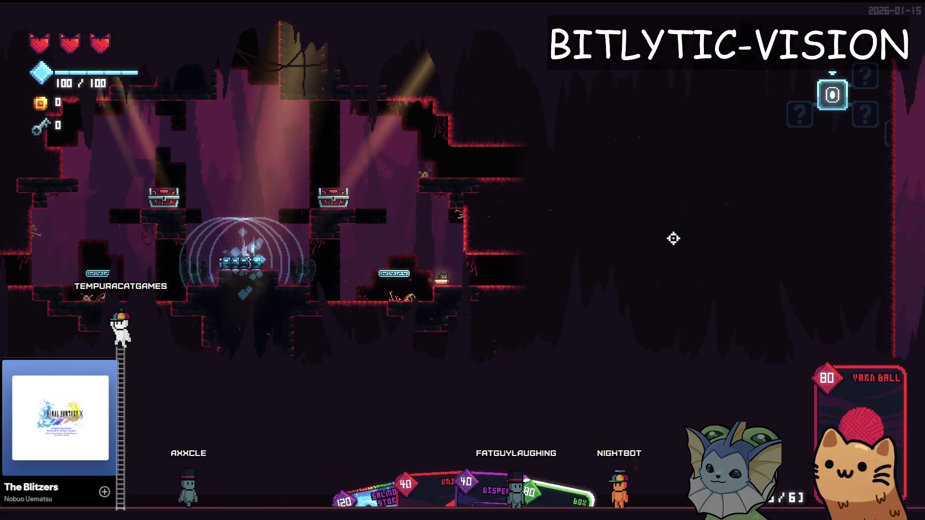
pyautogui.press('a')
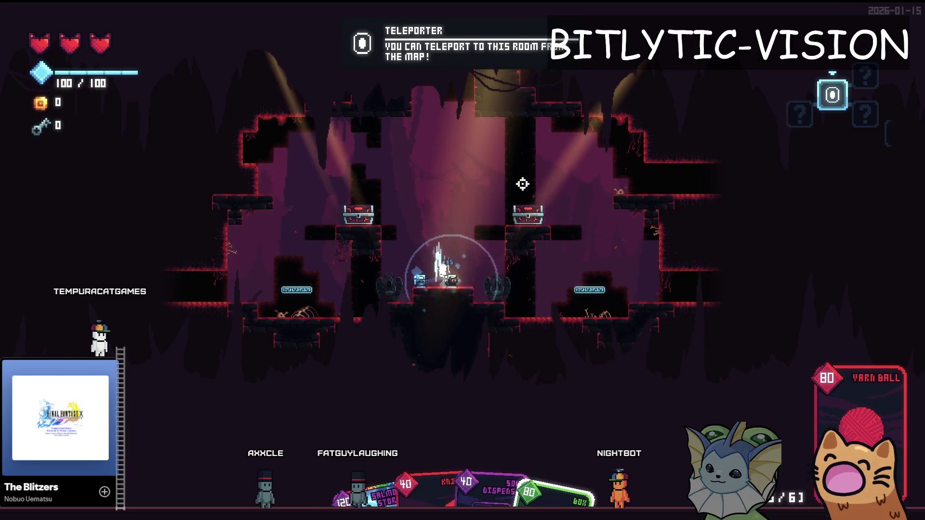
# Spawn a spider enemy in the room from the debug menu's enemy list.
pyautogui.press('`')
pyautogui.scroll(-5, 733, 318)
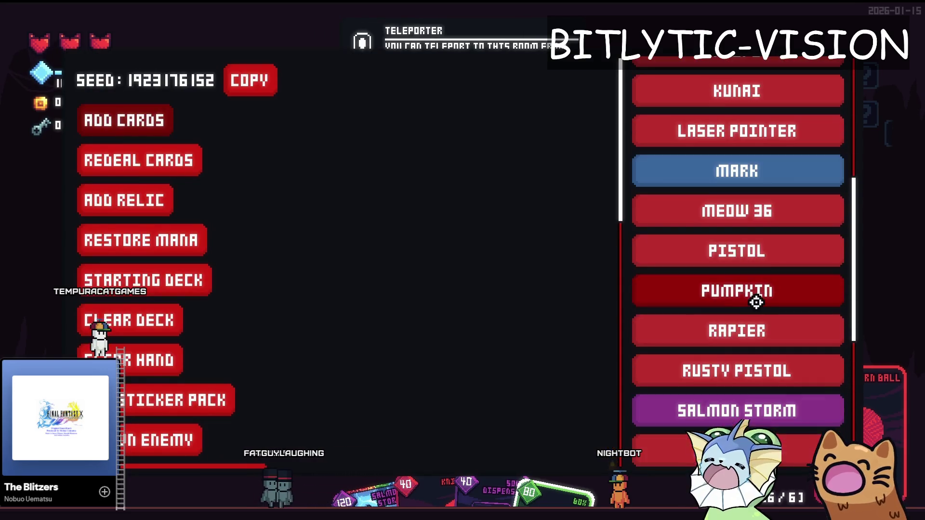
pyautogui.click(168, 443)
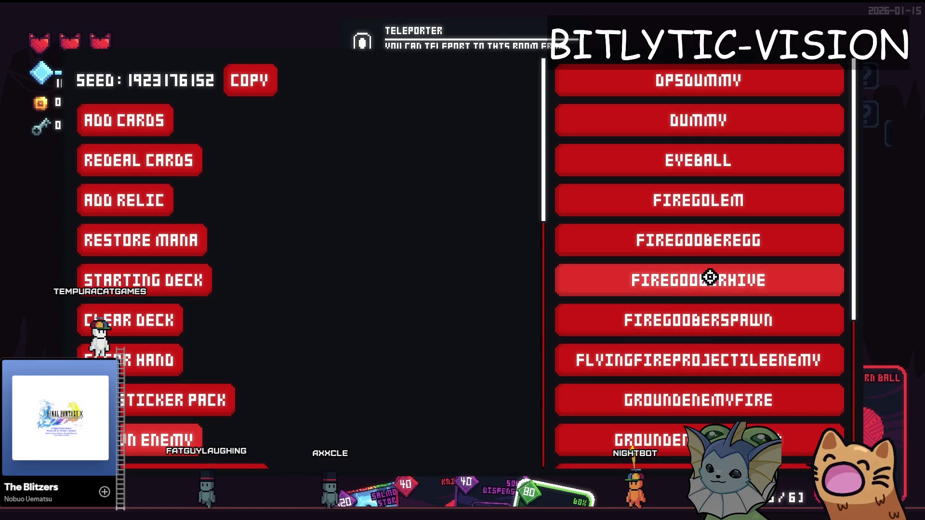
pyautogui.scroll(-4, 166, 236)
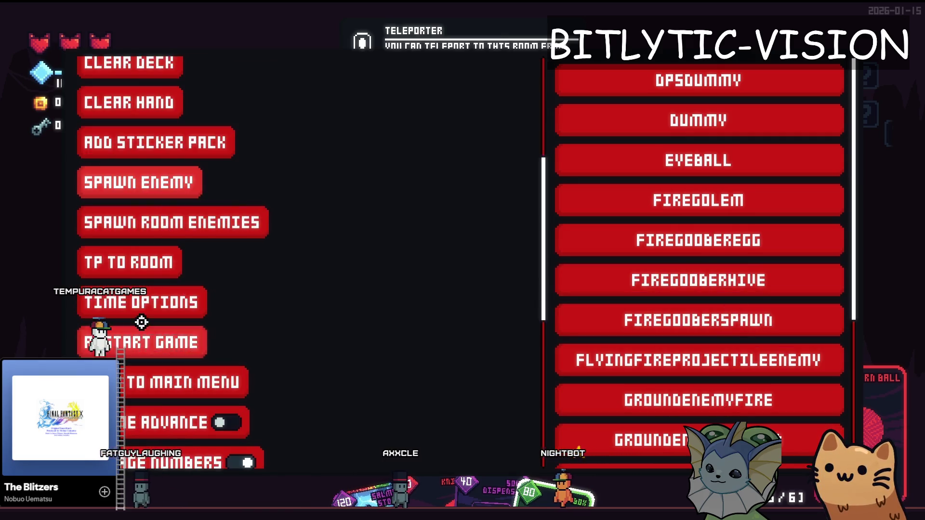
pyautogui.scroll(-5, 141, 356)
pyautogui.click(188, 301)
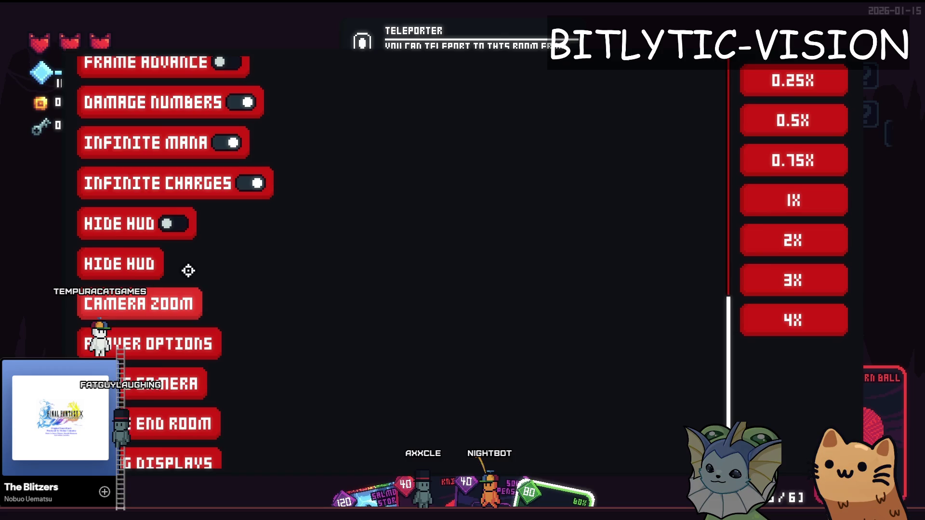
pyautogui.scroll(4, 169, 185)
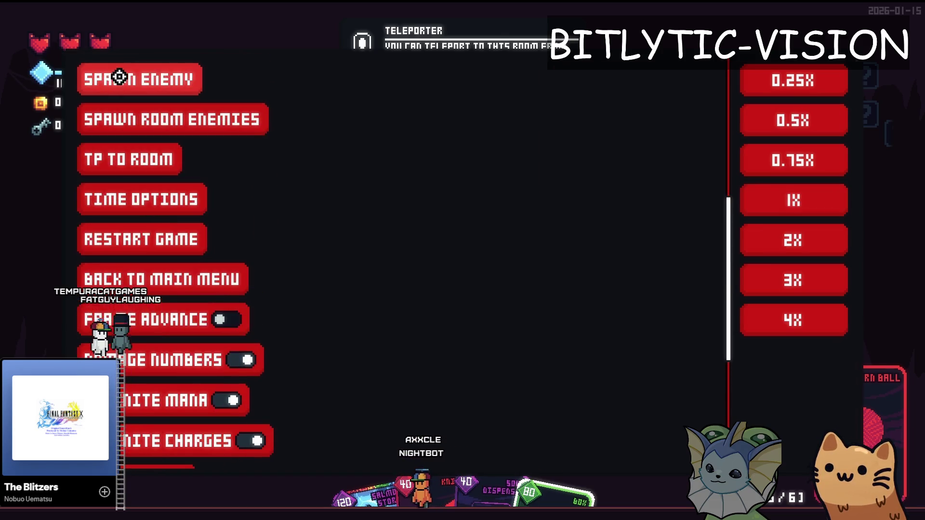
pyautogui.click(117, 79)
pyautogui.click(703, 248)
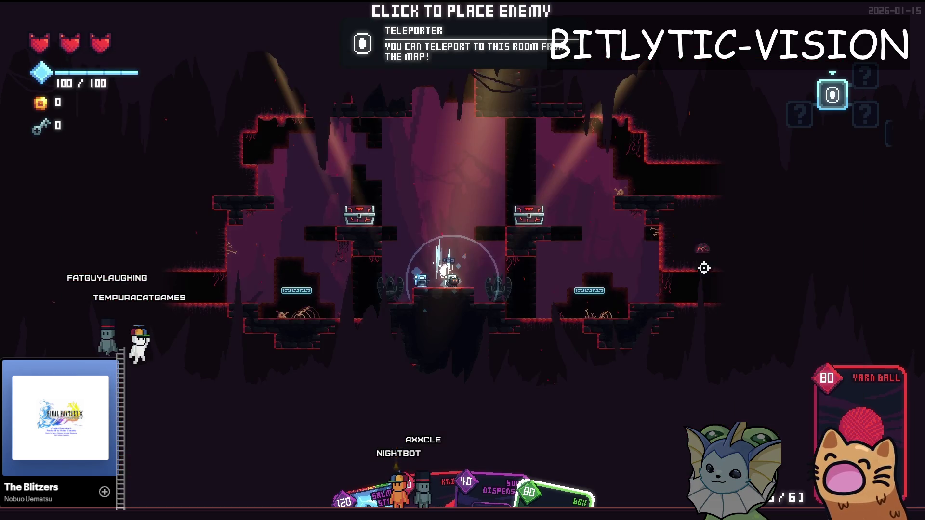
pyautogui.click(534, 309)
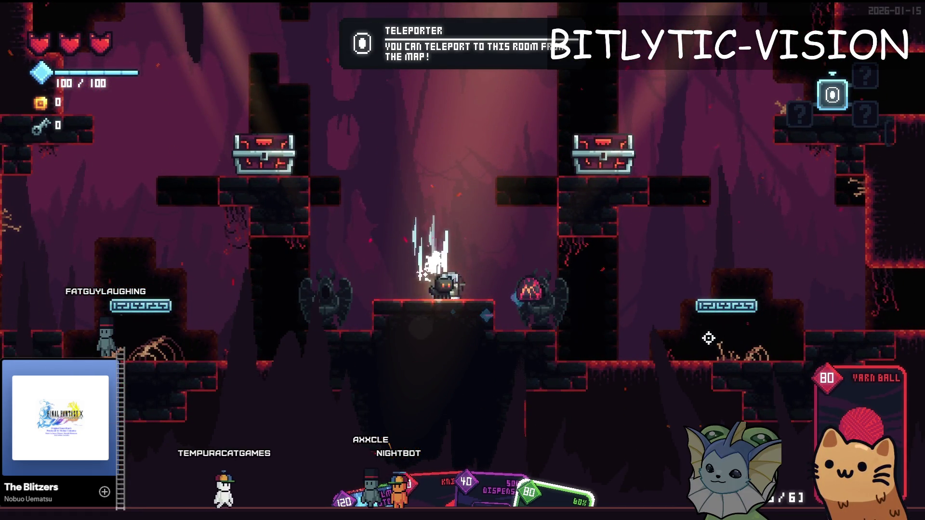
# Jump the cat out, drop through the chest platform to the lower ledge, and open the deck view.
pyautogui.press('space')
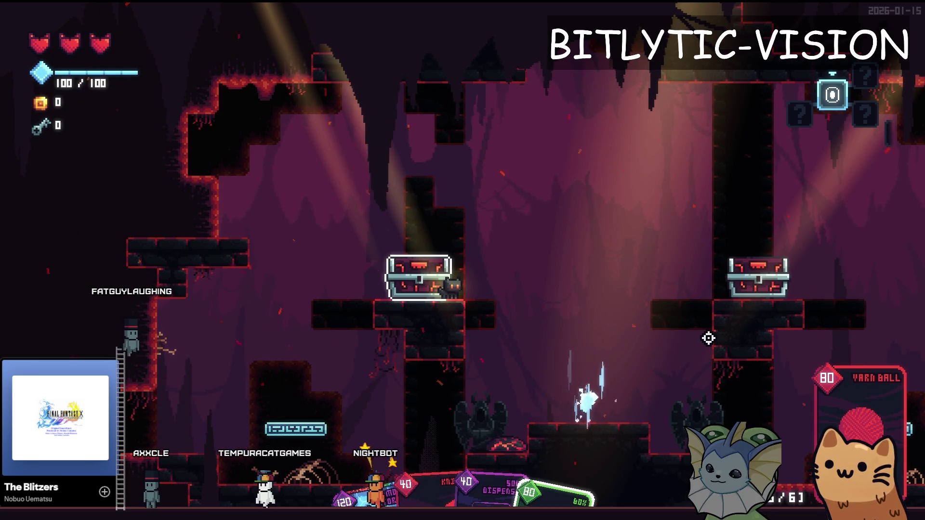
pyautogui.press('s')
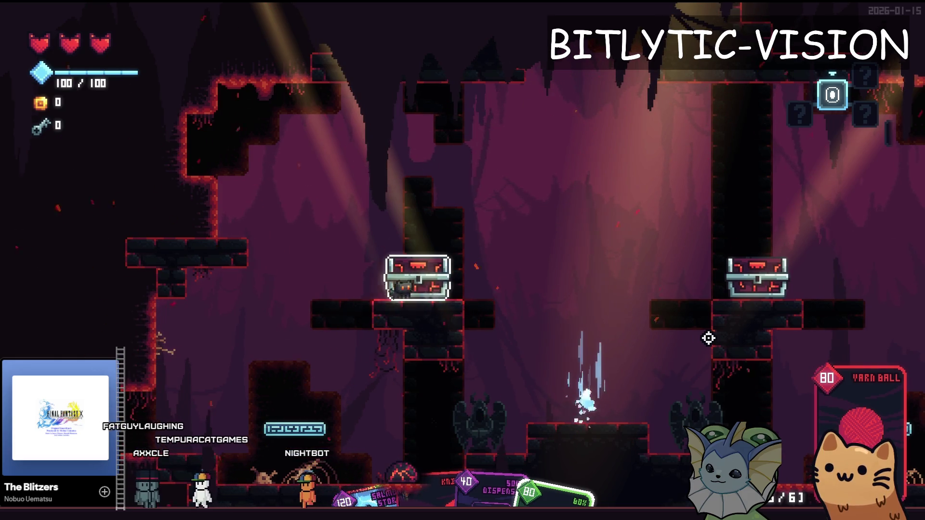
pyautogui.press('a')
pyautogui.press('a')
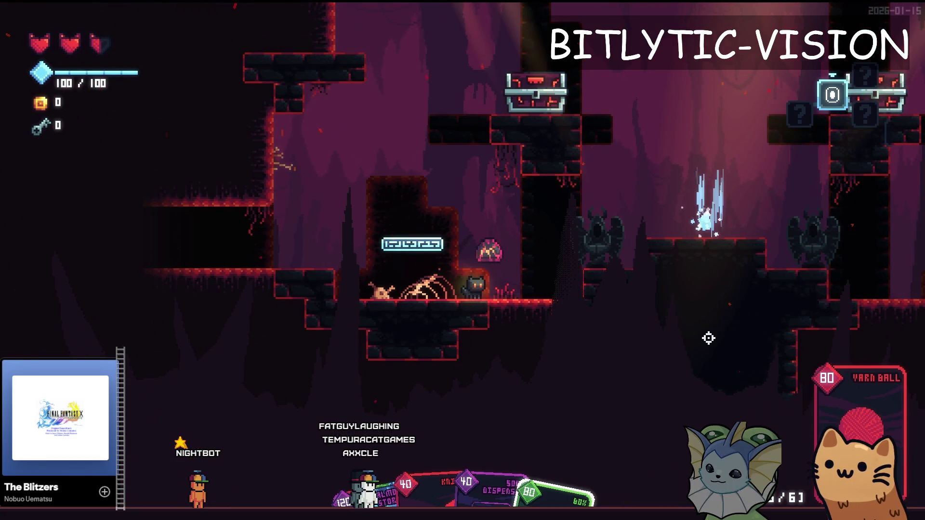
pyautogui.press('Tab')
pyautogui.press('Tab')
# Set the game's time scale to 0.1 in the debug menu's time options.
pyautogui.press('F1')
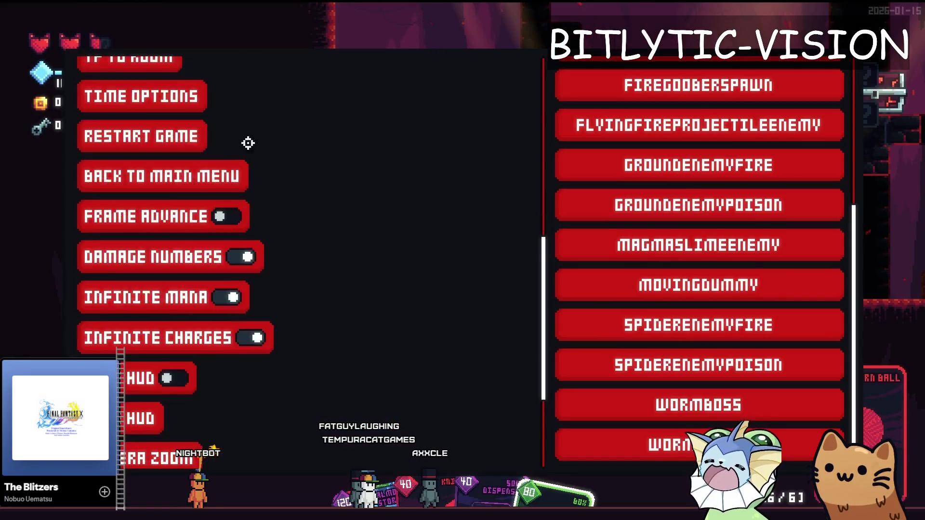
pyautogui.scroll(5, 135, 218)
pyautogui.click(159, 305)
pyautogui.click(651, 95)
pyautogui.click(651, 95)
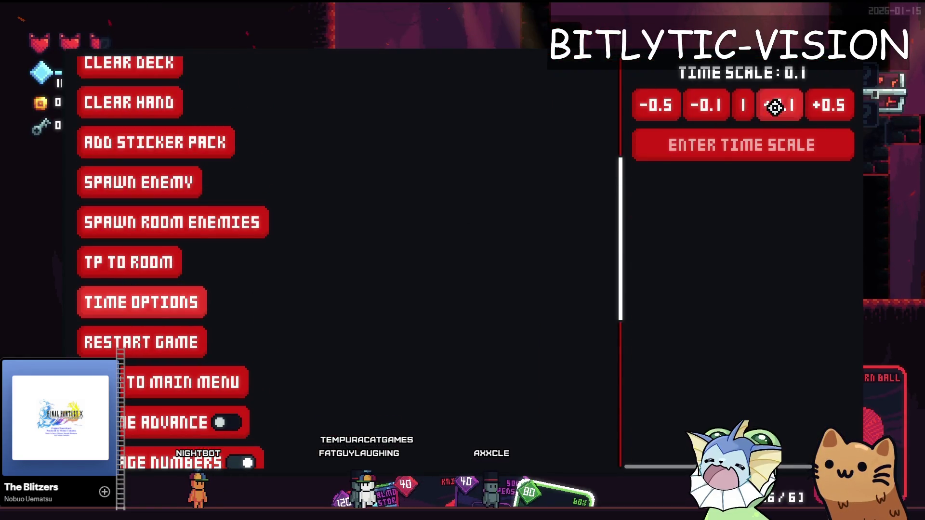
pyautogui.press('F1')
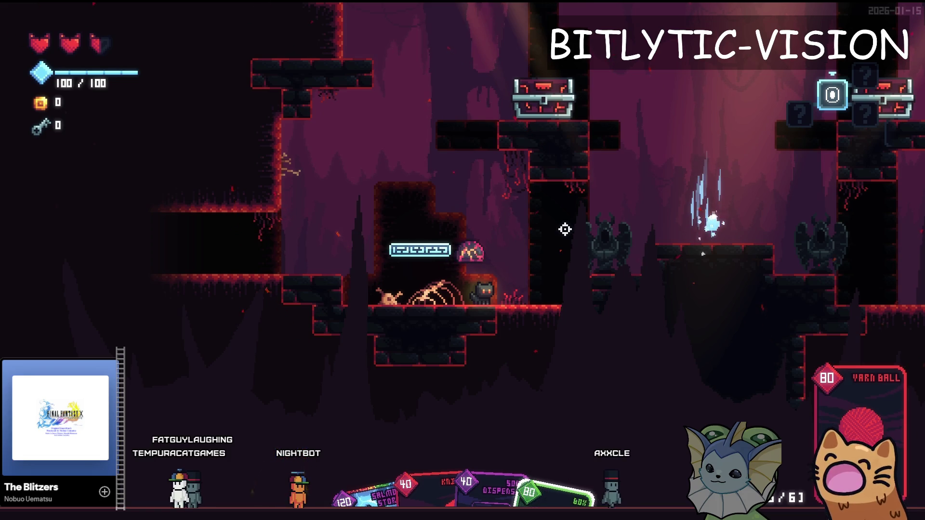
# Stop the game and quick-open the magma_slime_enemy.tscn scene.
pyautogui.press('F8')
pyautogui.hotkey('alt', 'shift', 'o')
pyautogui.write('magama_slime')
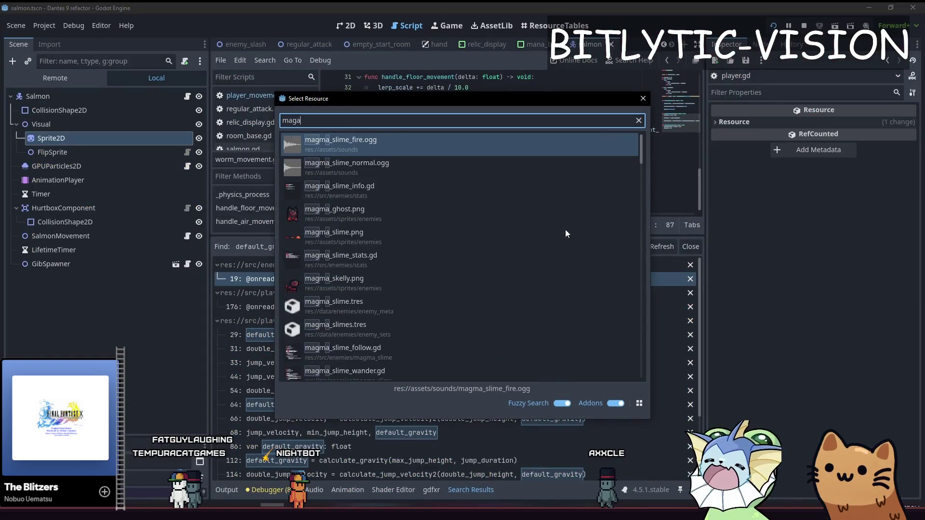
pyautogui.press('Down')
pyautogui.press('Down')
pyautogui.press('Up')
pyautogui.press('Up')
pyautogui.press('Down')
pyautogui.press('Down')
pyautogui.press('Return')
# Open the slime_movement_driver.gd script from the slime scene.
pyautogui.scroll(-5, 67, 238)
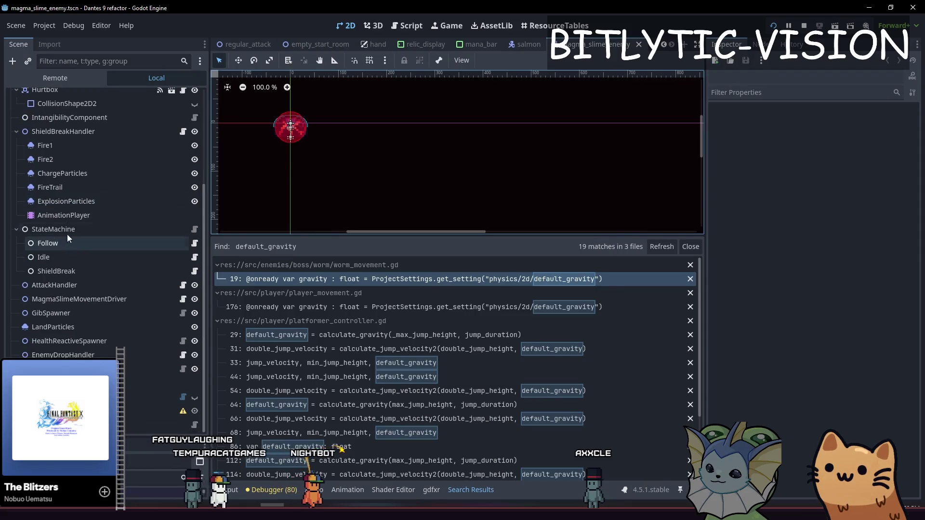
pyautogui.click(183, 299)
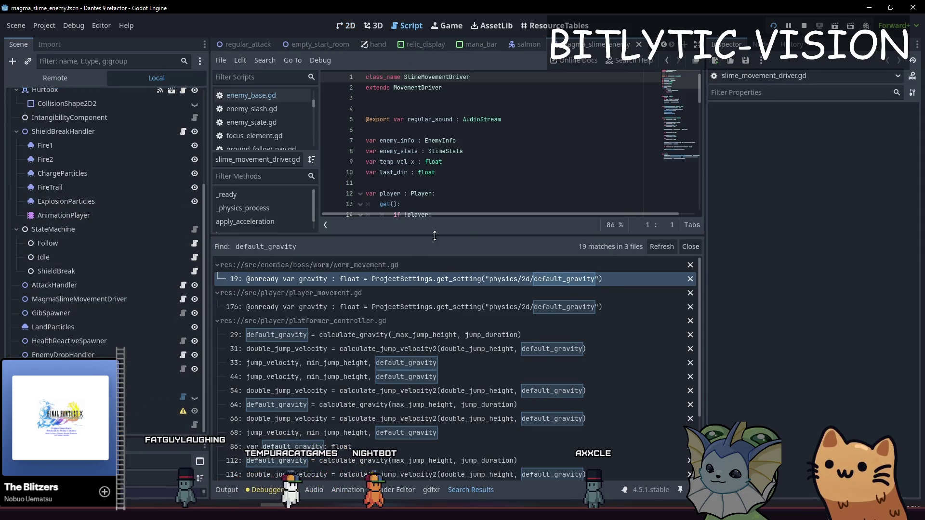
pyautogui.scroll(-8, 521, 213)
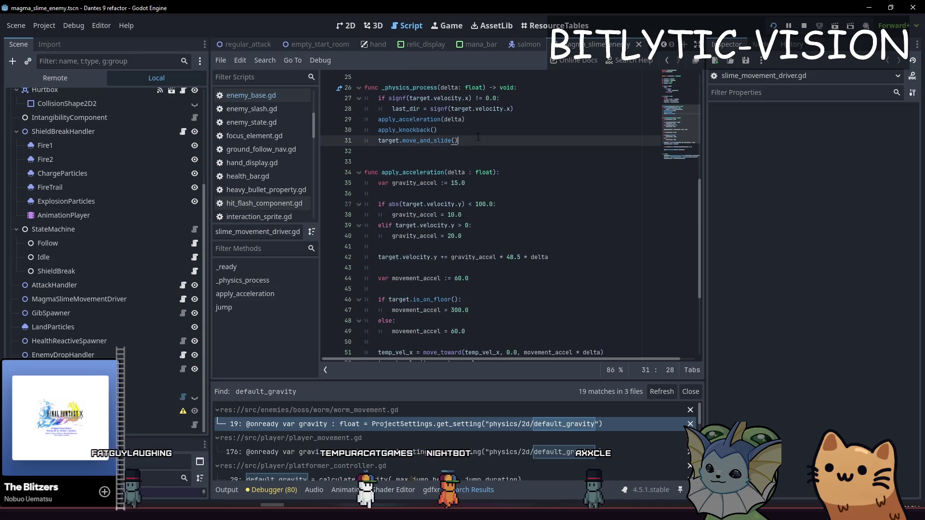
pyautogui.scroll(-1, 467, 131)
# Locate the old gravity_accel * 48.5 * delta gravity line at line 42.
pyautogui.click(467, 127)
pyautogui.scroll(-3, 467, 131)
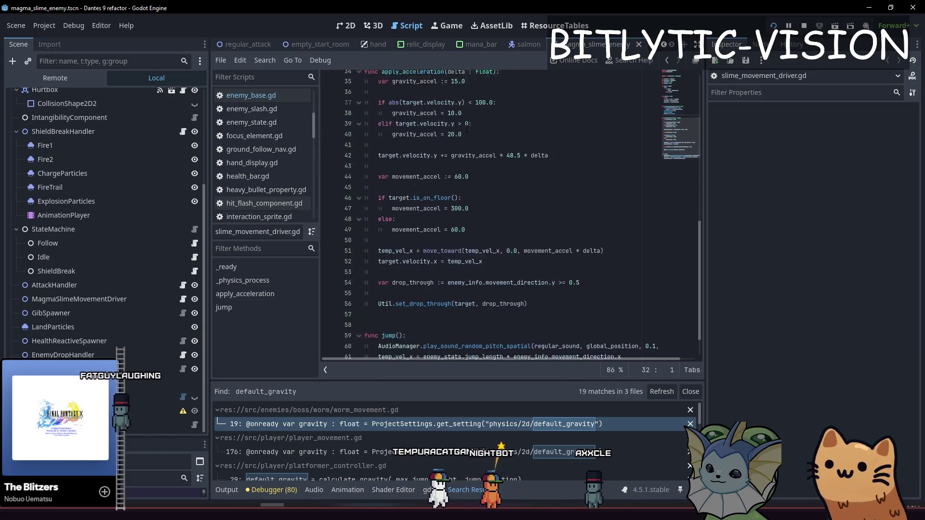
pyautogui.scroll(2, 470, 139)
pyautogui.moveTo(472, 172); pyautogui.dragTo(473, 129)
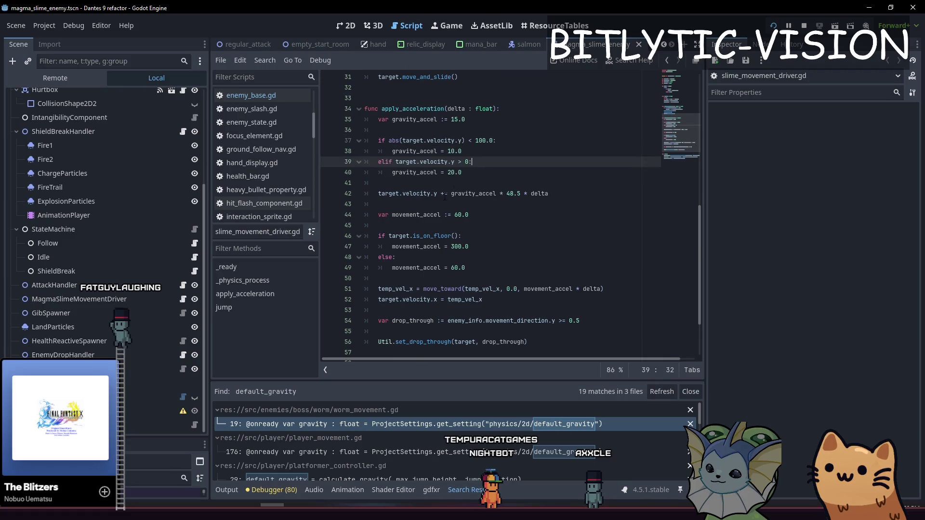
pyautogui.moveTo(444, 194); pyautogui.dragTo(568, 198)
pyautogui.keyDown('shift'); pyautogui.click(461, 195); pyautogui.keyUp('shift')
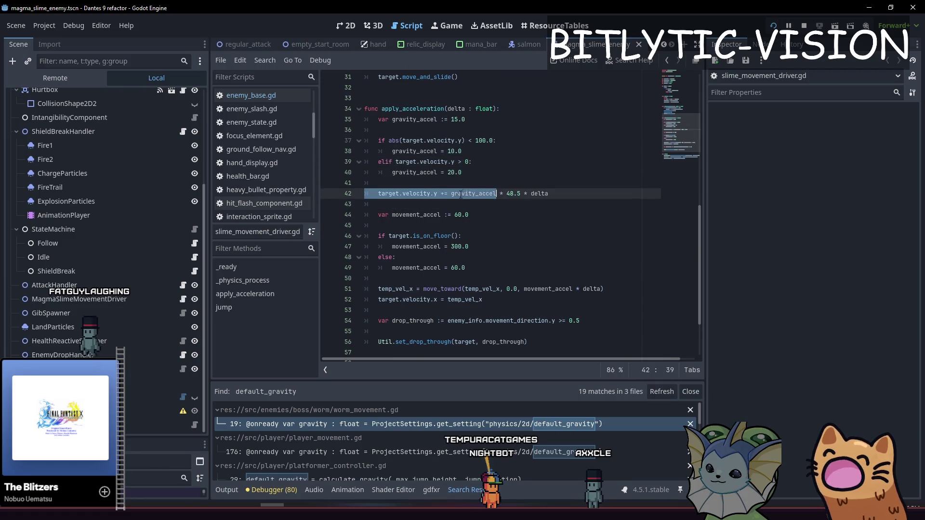
pyautogui.scroll(2, 529, 197)
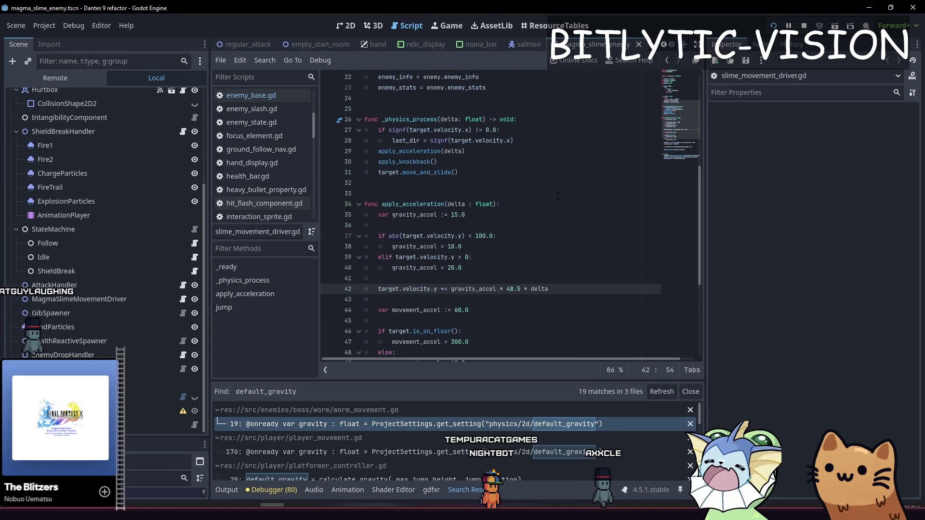
pyautogui.press('End')
pyautogui.scroll(-3, 520, 159)
# Add target.velocity += target.get_gravity() * delta above the old gravity line, then save and run.
pyautogui.click(462, 155)
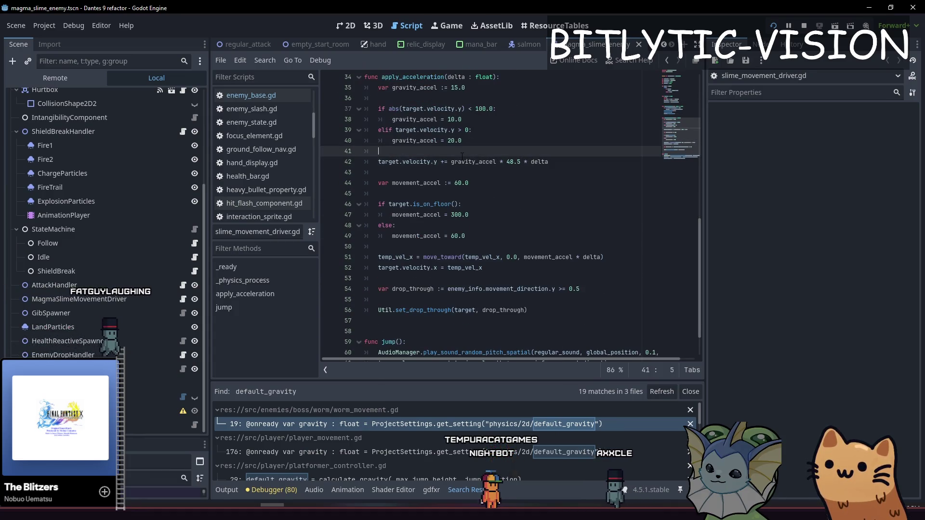
pyautogui.click(470, 154)
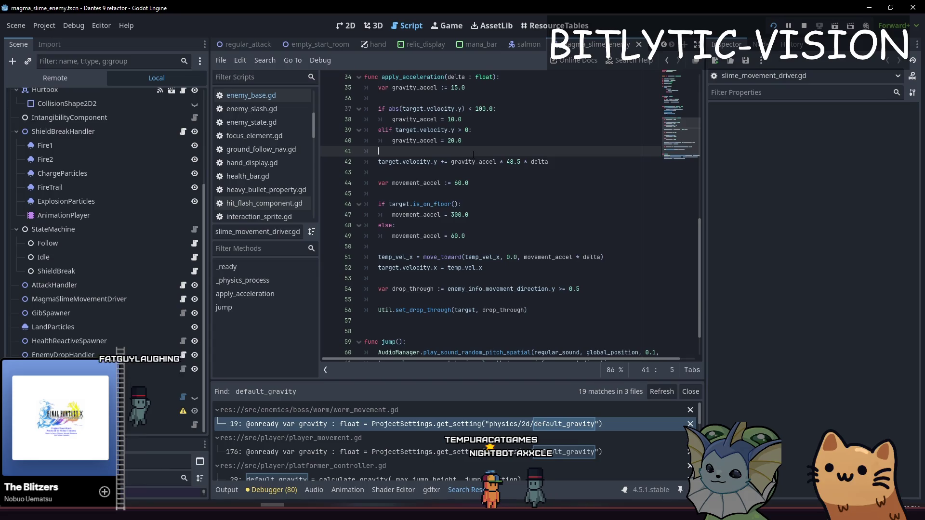
pyautogui.press('Return')
pyautogui.press('Return')
pyautogui.write('target.velocity += target.get_gravity() * delta')
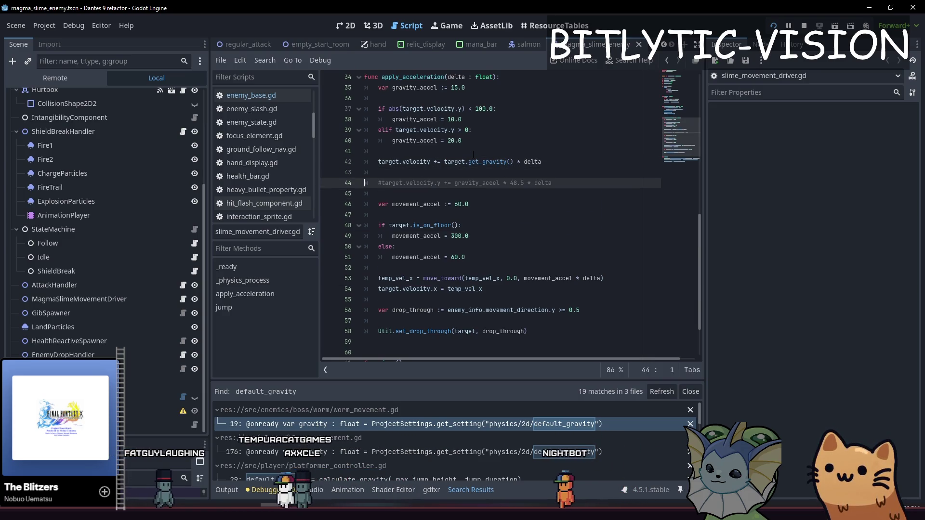
pyautogui.press('F5')
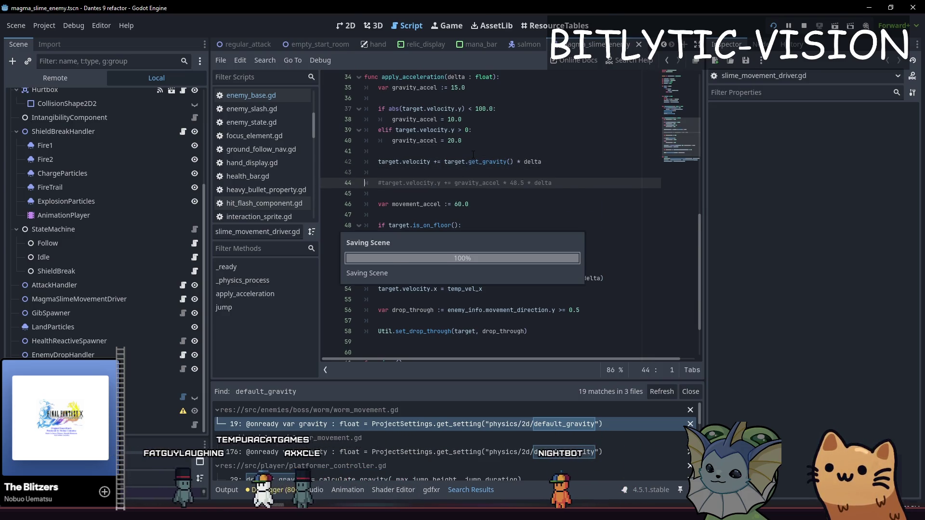
pyautogui.press('Escape')
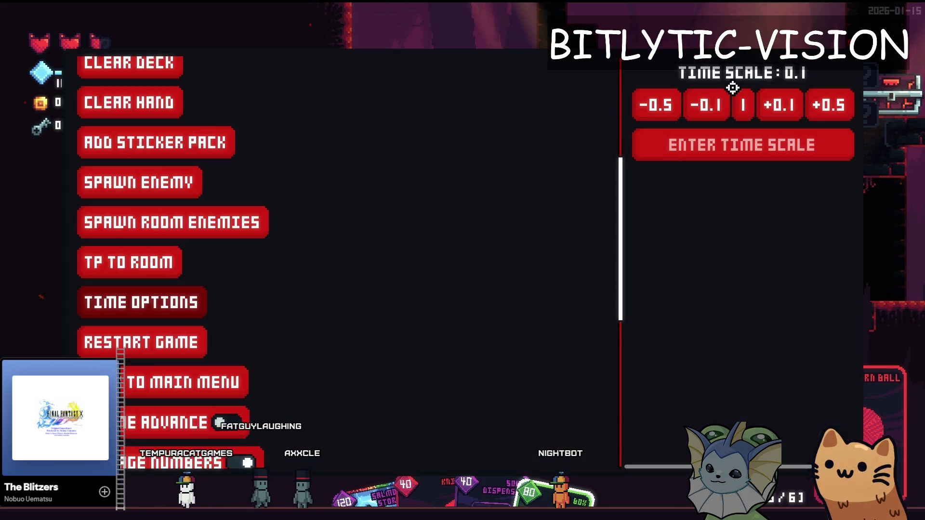
# Resume play, move the cat onto the teleporter platform, view the deck, then return to the editor.
pyautogui.press('Escape')
pyautogui.press('d')
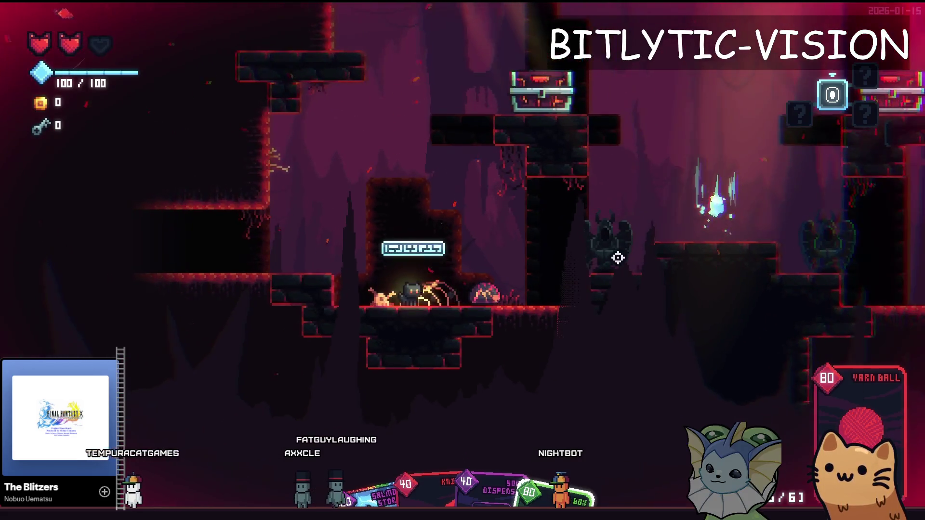
pyautogui.press('d')
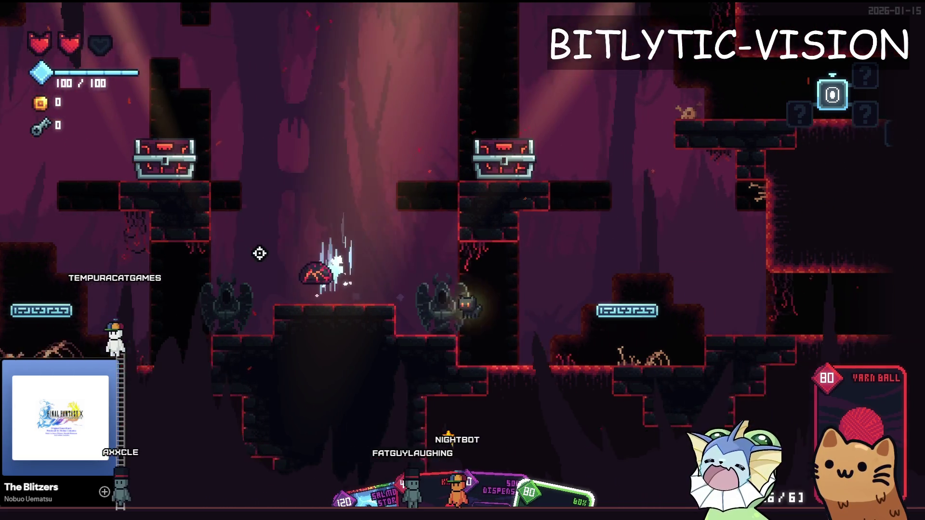
pyautogui.press('Tab')
pyautogui.hotkey('alt', 'Tab')
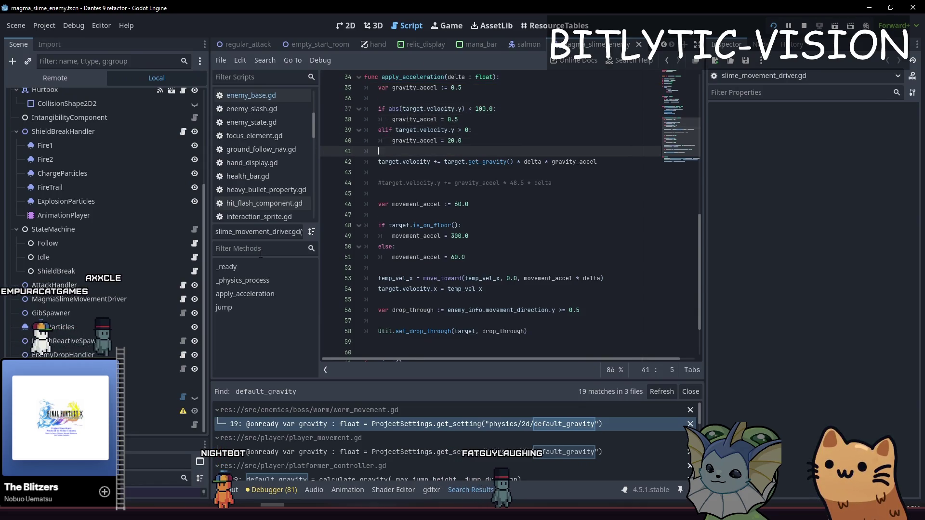
# Rerun the game and walk the cat back and forth to watch the slime leap with the new gravity.
pyautogui.press('F5')
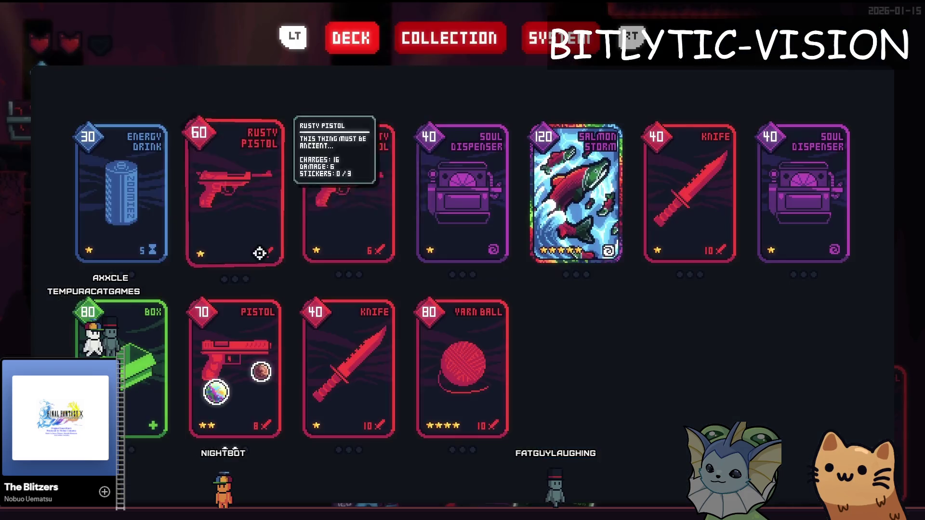
pyautogui.press('d')
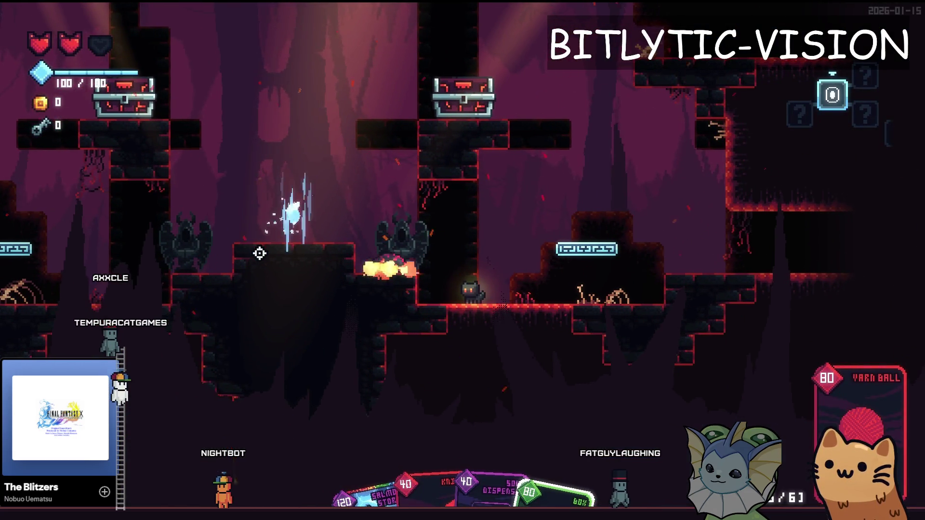
pyautogui.press('space')
pyautogui.press('a')
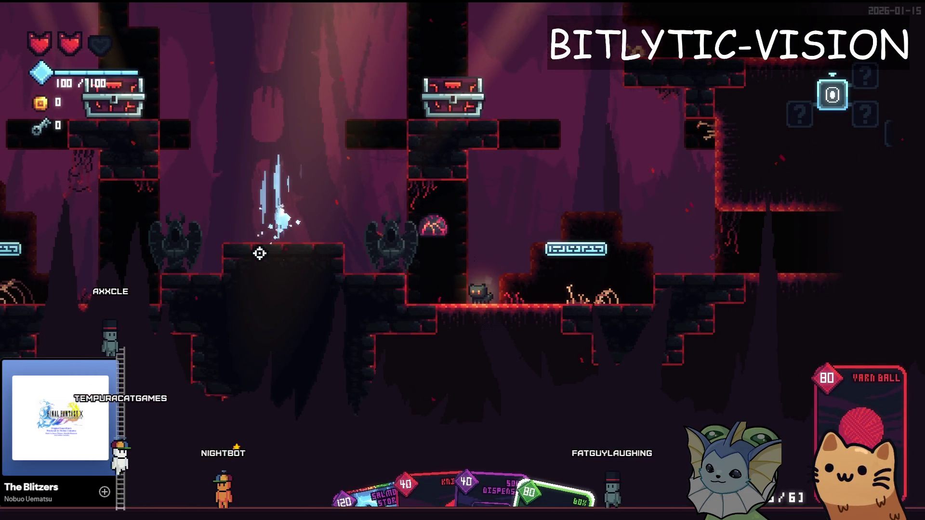
pyautogui.press('d')
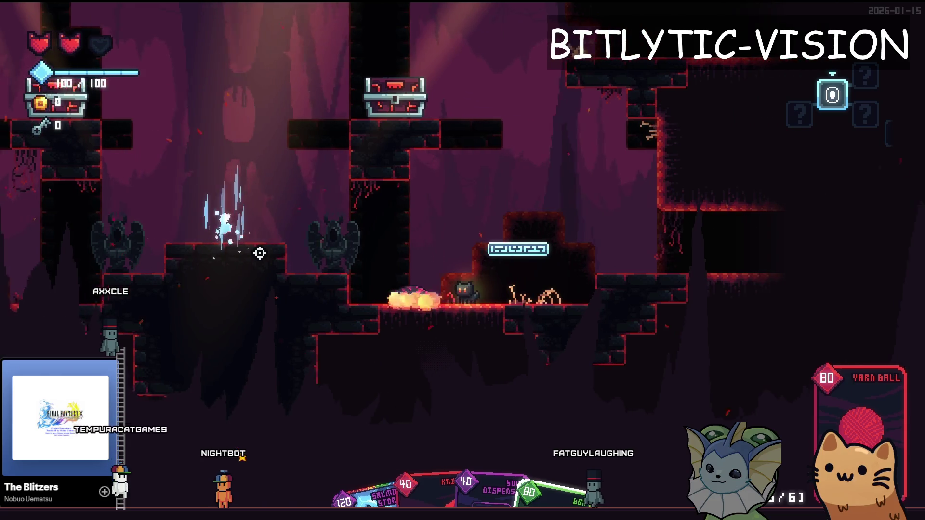
pyautogui.press('a')
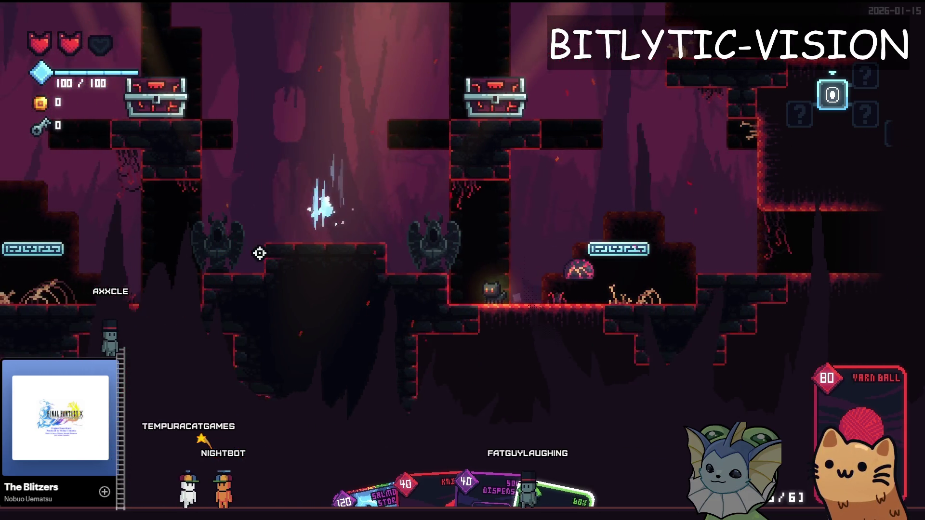
pyautogui.press('d')
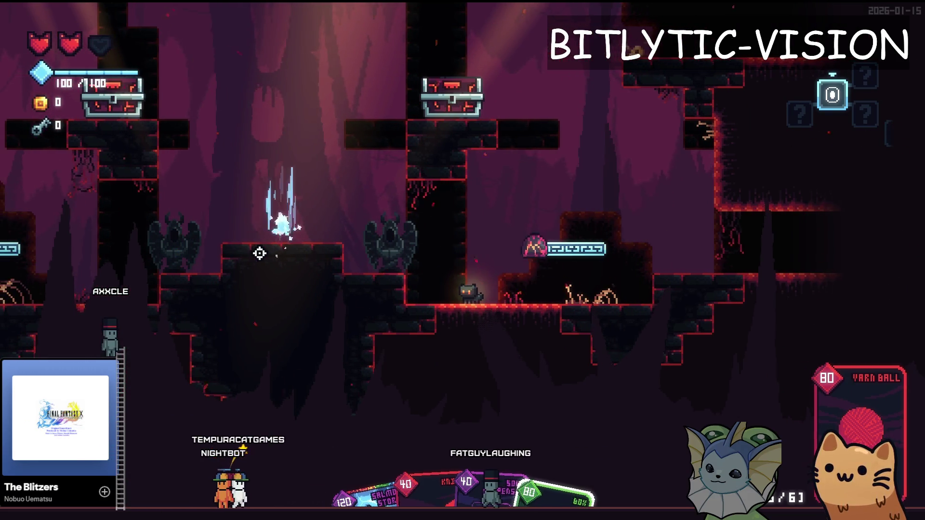
pyautogui.press('d')
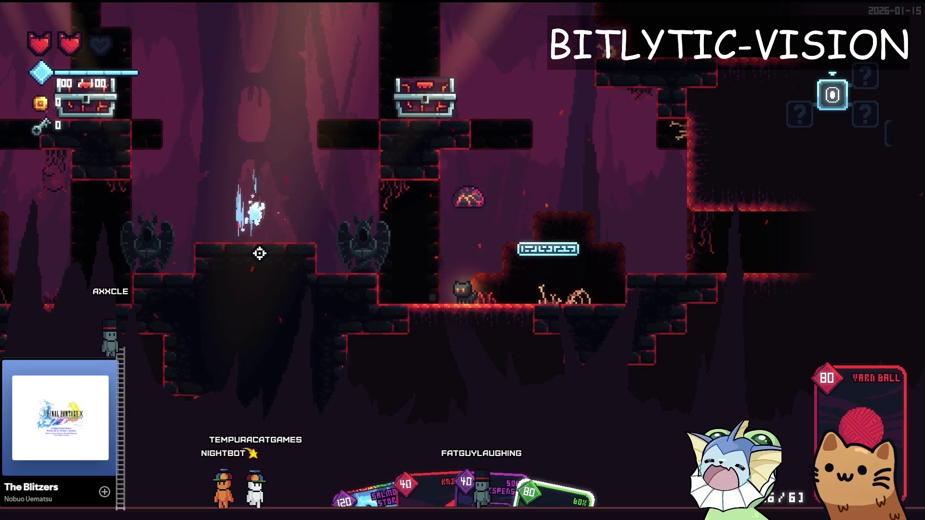
pyautogui.press('a')
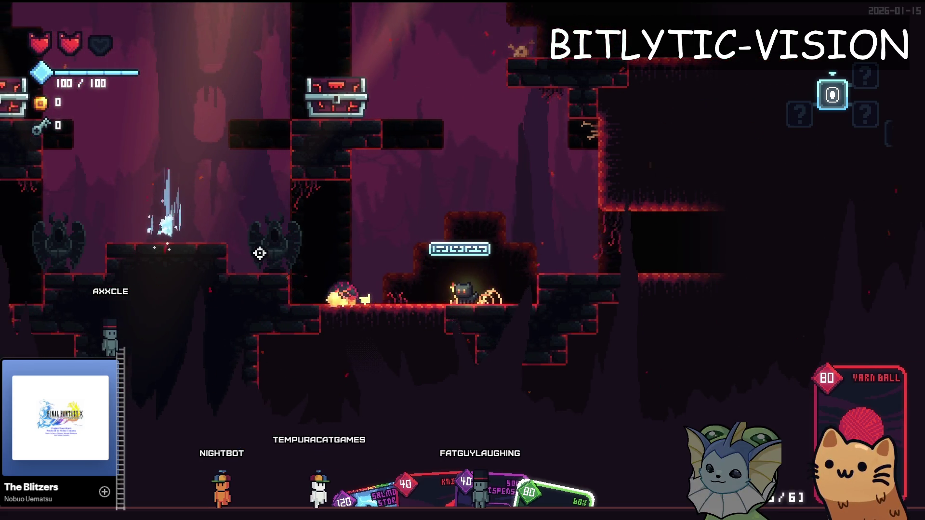
pyautogui.press('a')
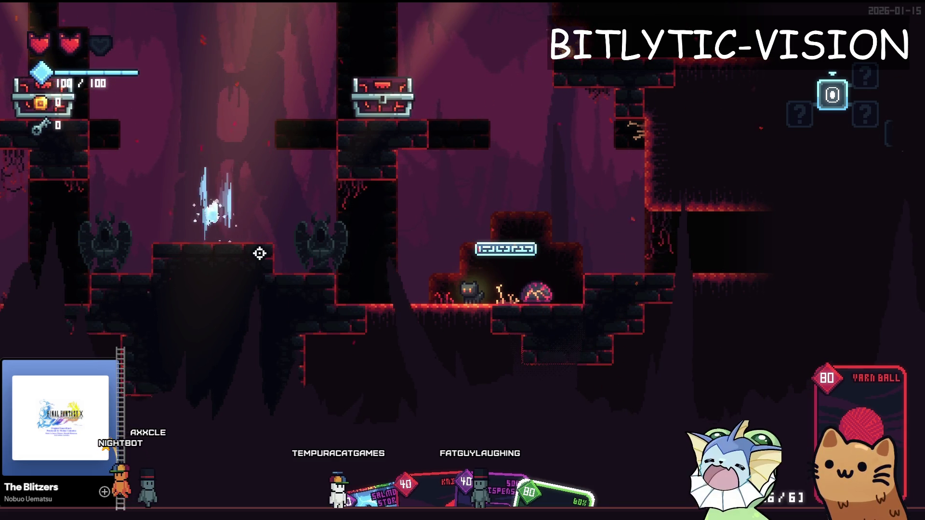
pyautogui.press('d')
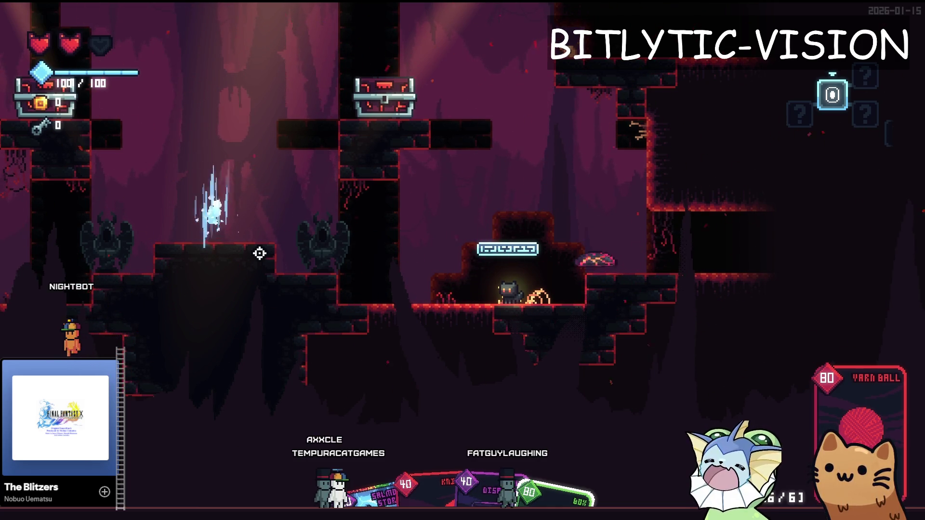
pyautogui.press('a')
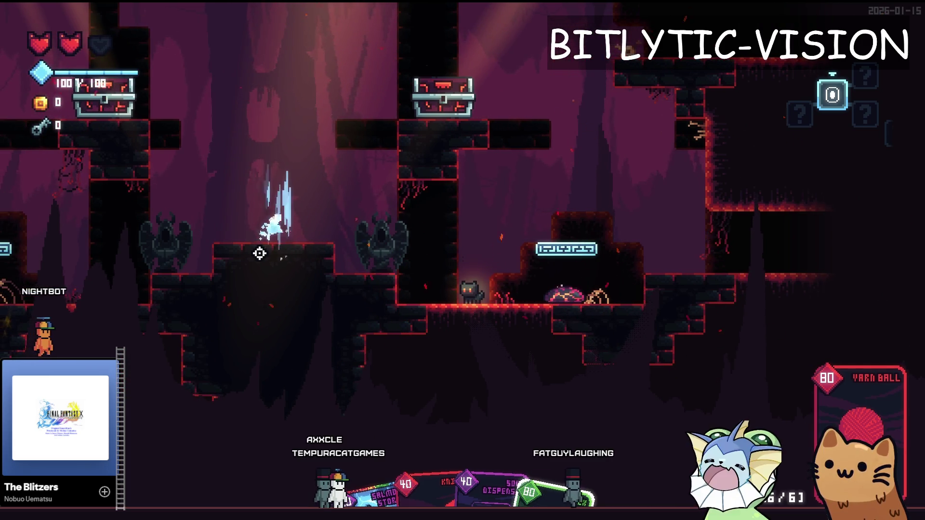
pyautogui.press('a')
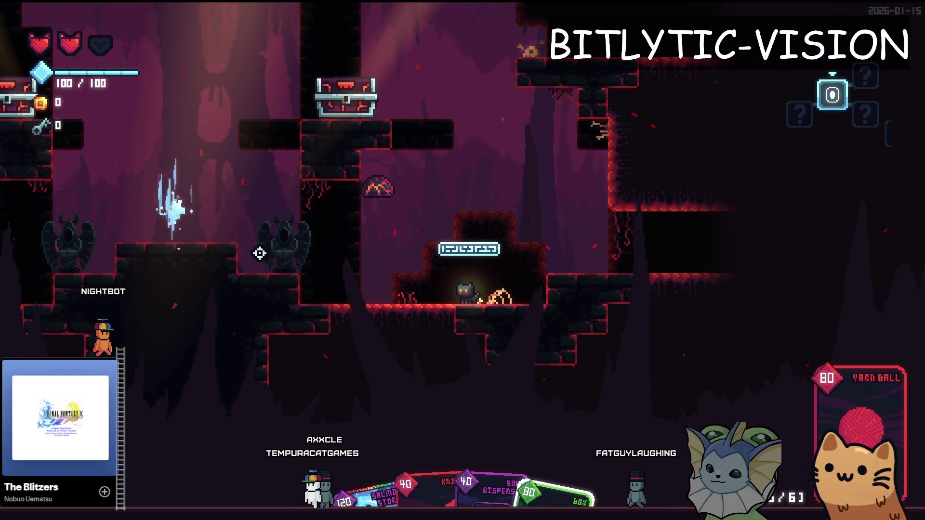
pyautogui.hotkey('alt', 'Tab')
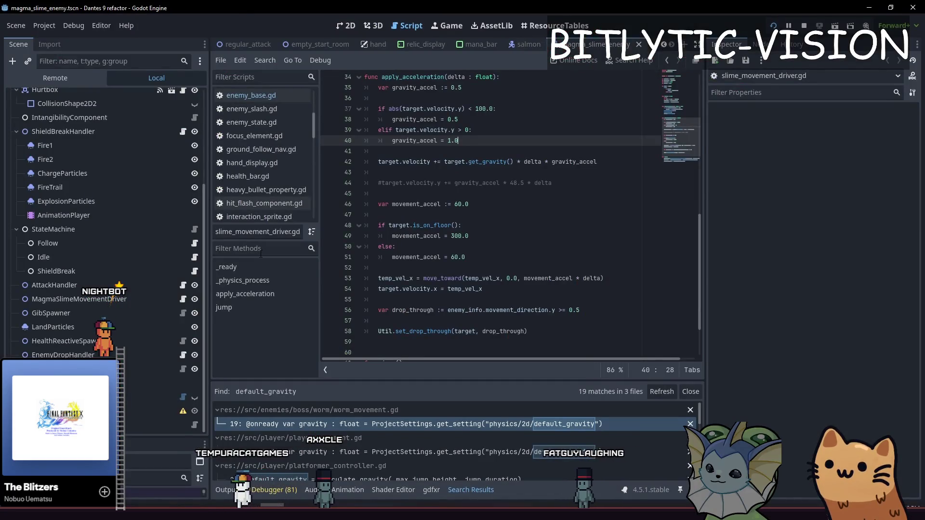
# Search all project files for velocity.y, enlarge the results panel, and scroll through the matches.
pyautogui.hotkey('ctrl', 'shift', 'f')
pyautogui.write('velocity.')
pyautogui.press('Return')
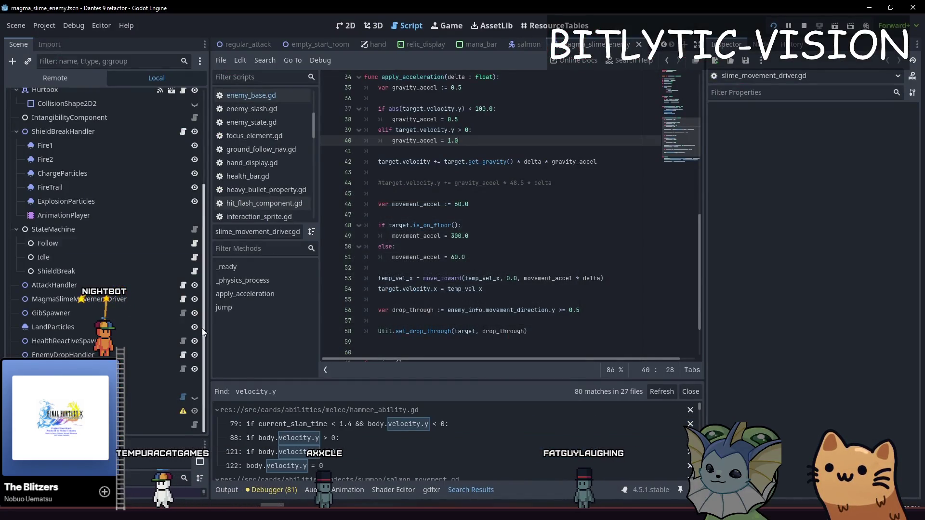
pyautogui.moveTo(369, 382); pyautogui.dragTo(368, 239)
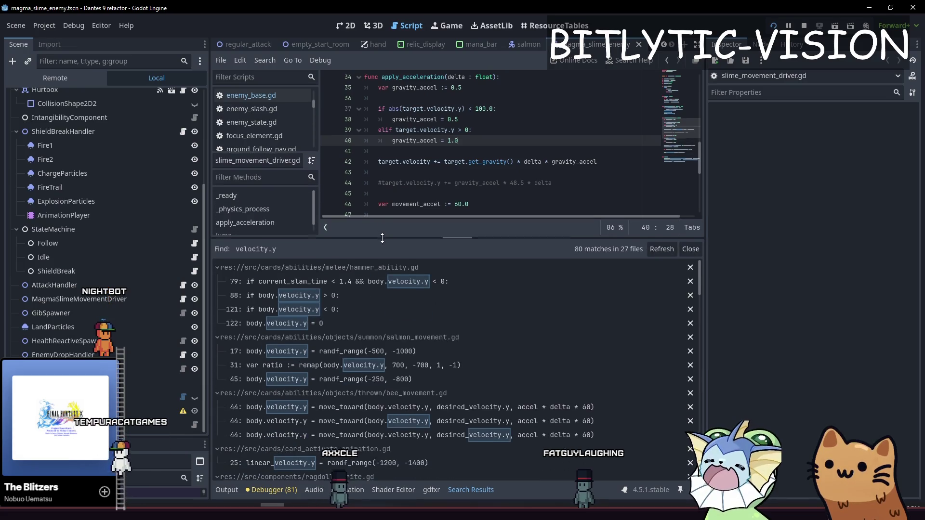
pyautogui.scroll(-5, 391, 339)
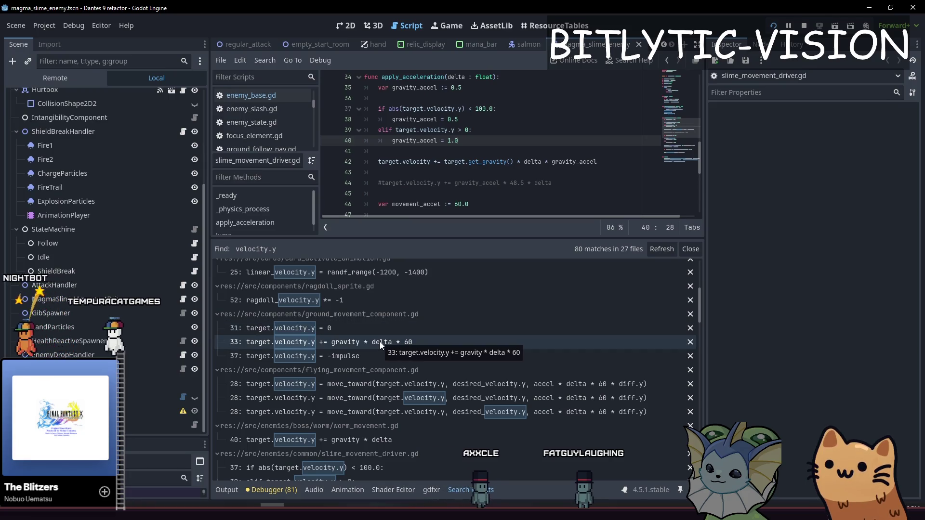
pyautogui.scroll(-3, 381, 343)
pyautogui.scroll(-3, 380, 331)
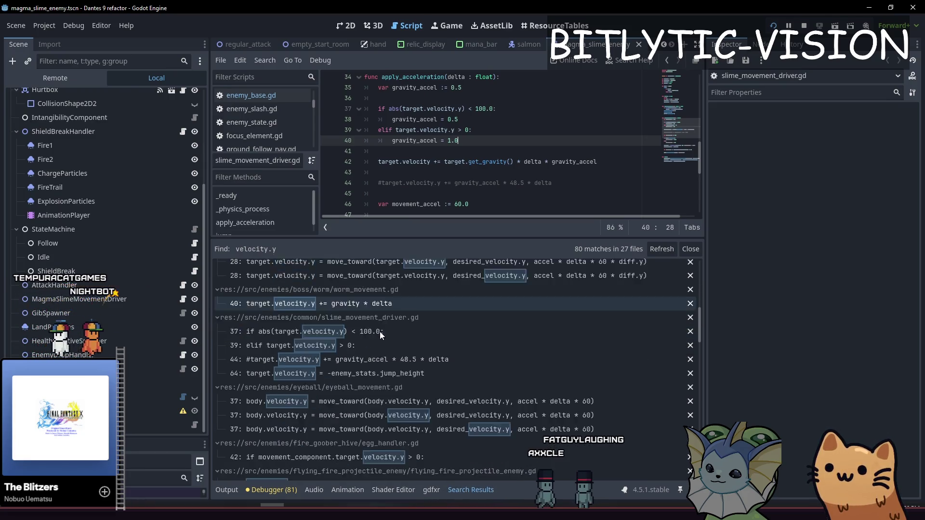
pyautogui.scroll(-3, 380, 331)
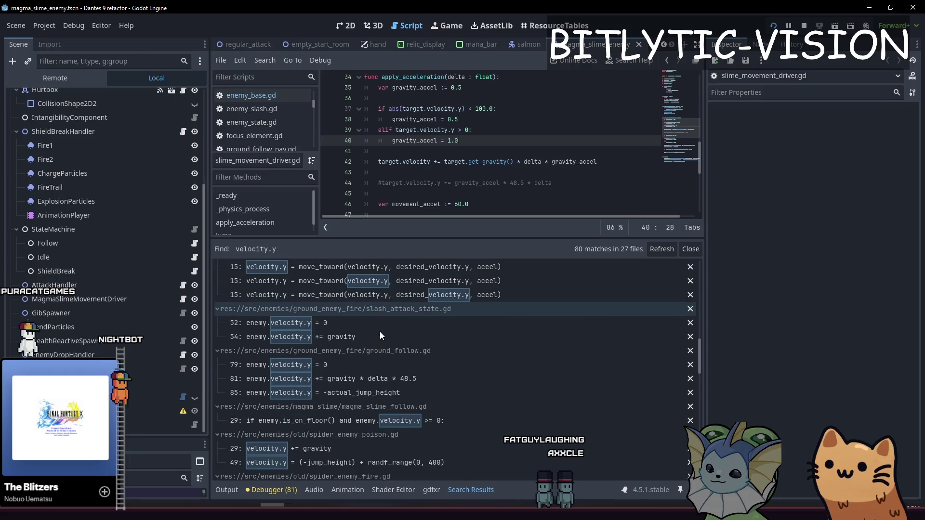
pyautogui.scroll(2, 380, 332)
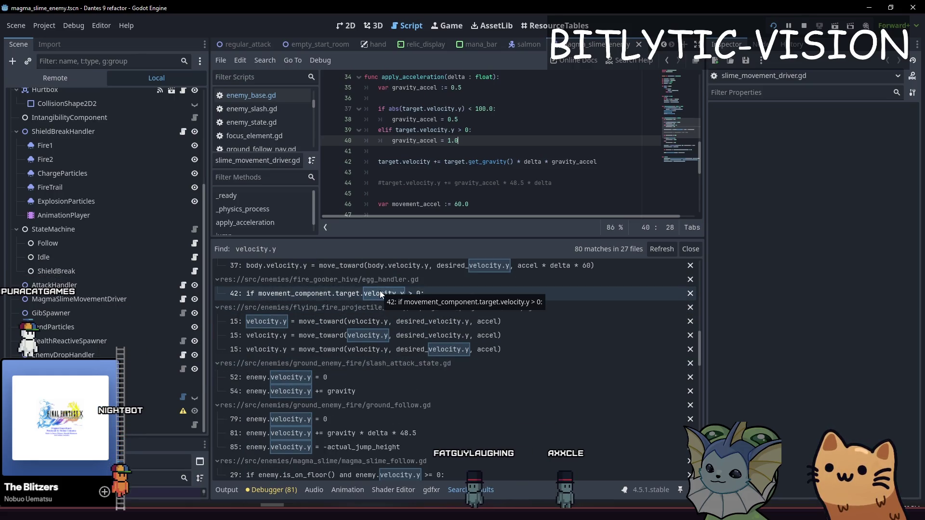
pyautogui.scroll(5, 203, 202)
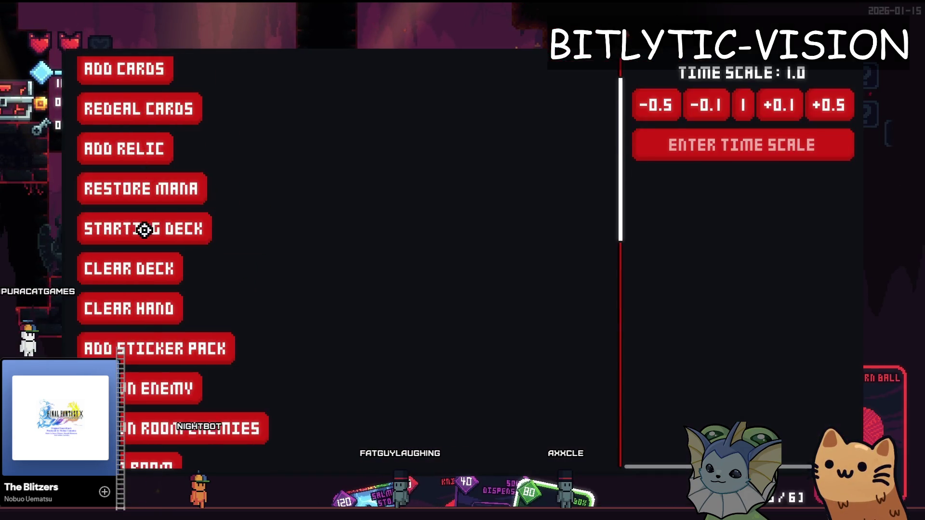
# Spawn a FIREGOOBEREGG enemy from the debug menu's enemy list.
pyautogui.click(192, 383)
pyautogui.scroll(4, 679, 147)
pyautogui.click(679, 147)
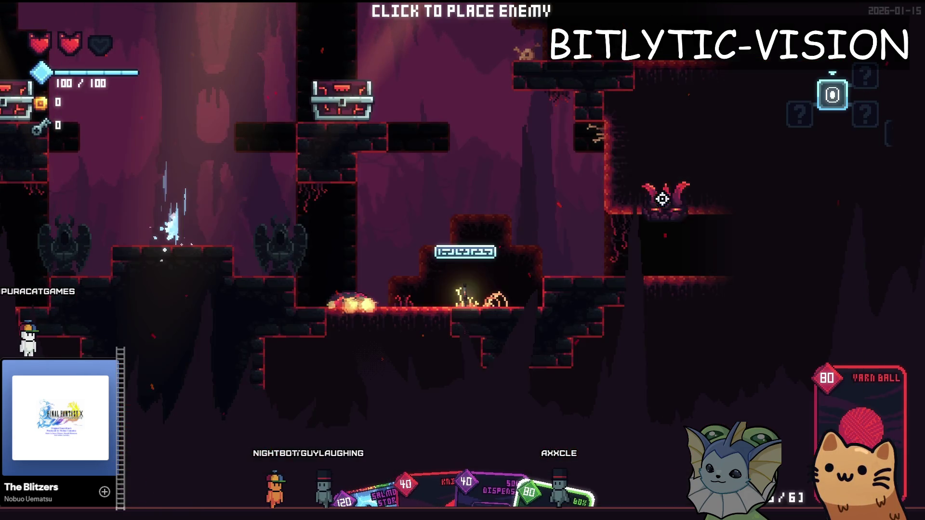
# Jump the cat between walls and ledges, then check Salmon Storm in the deck and close it.
pyautogui.press('a')
pyautogui.press('space')
pyautogui.press('d')
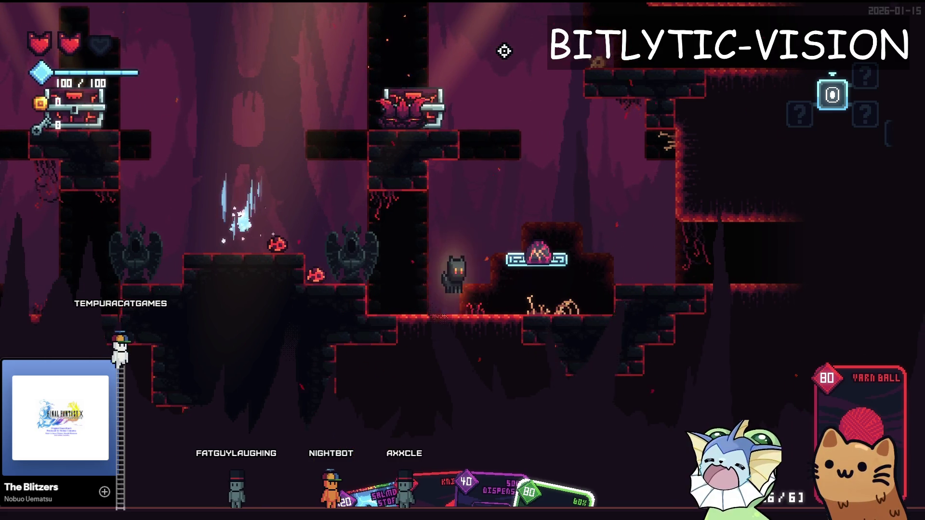
pyautogui.press('space')
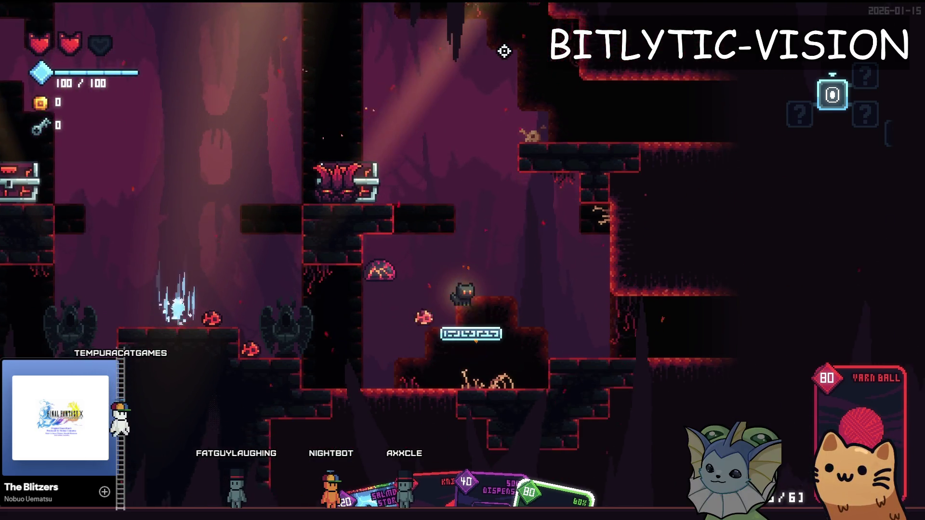
pyautogui.press('space')
pyautogui.press('d')
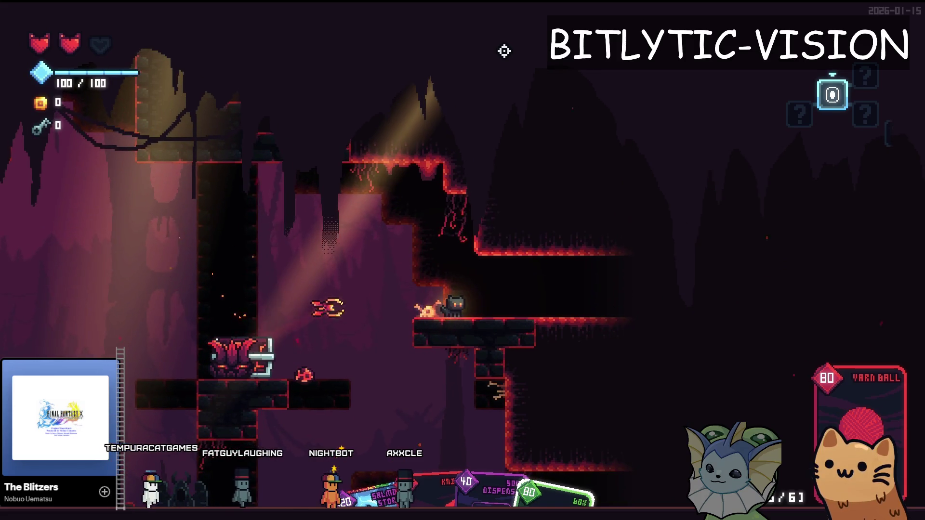
pyautogui.press('a')
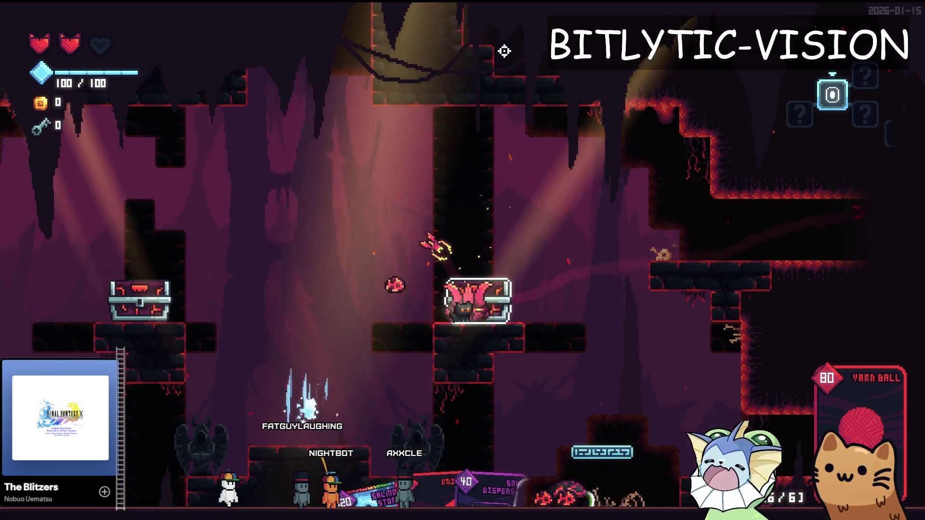
pyautogui.press('space')
pyautogui.press('a')
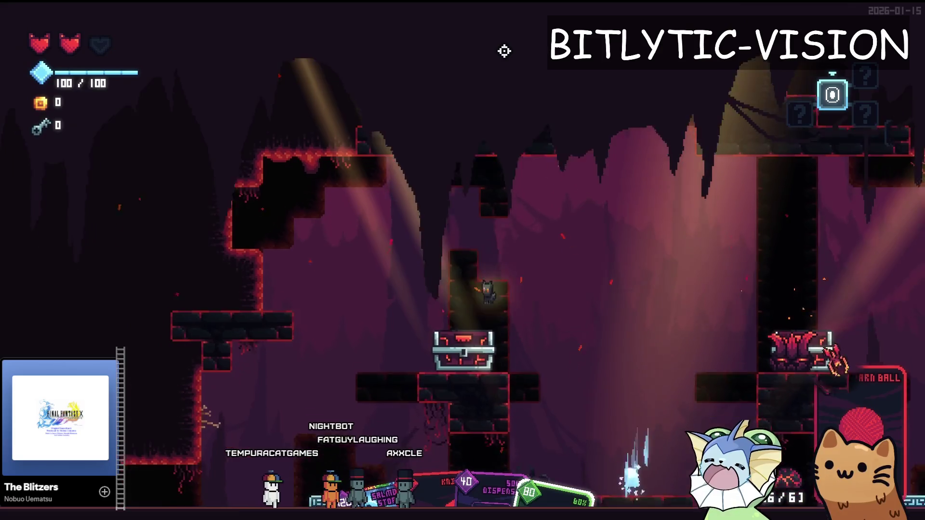
pyautogui.press('Tab')
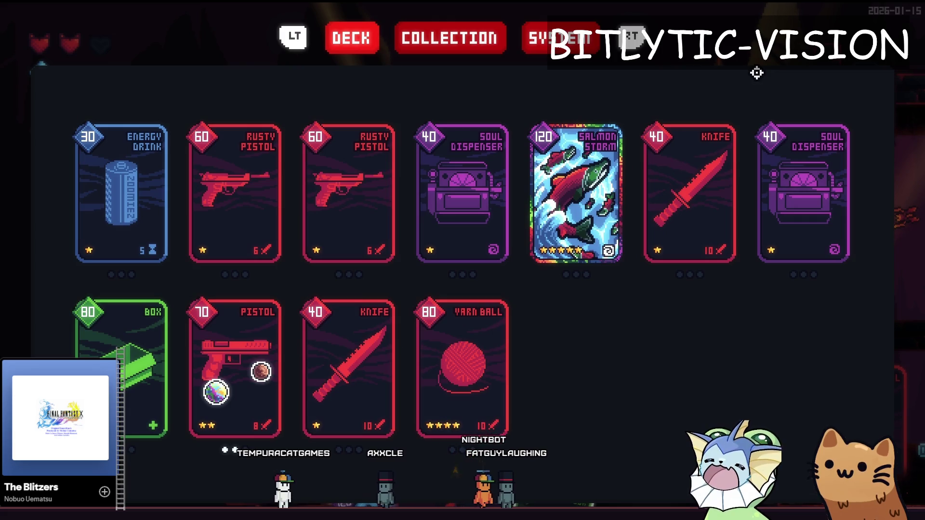
pyautogui.moveTo(598, 218)
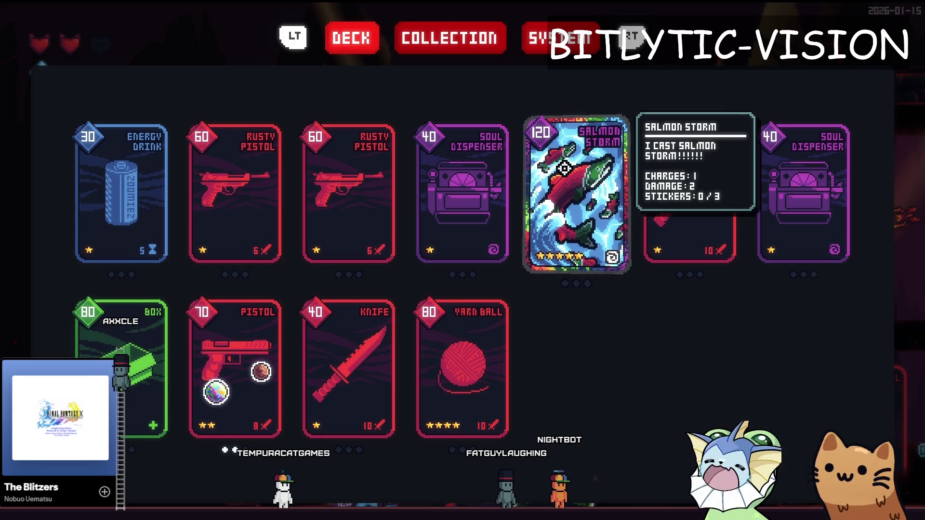
pyautogui.press('Escape')
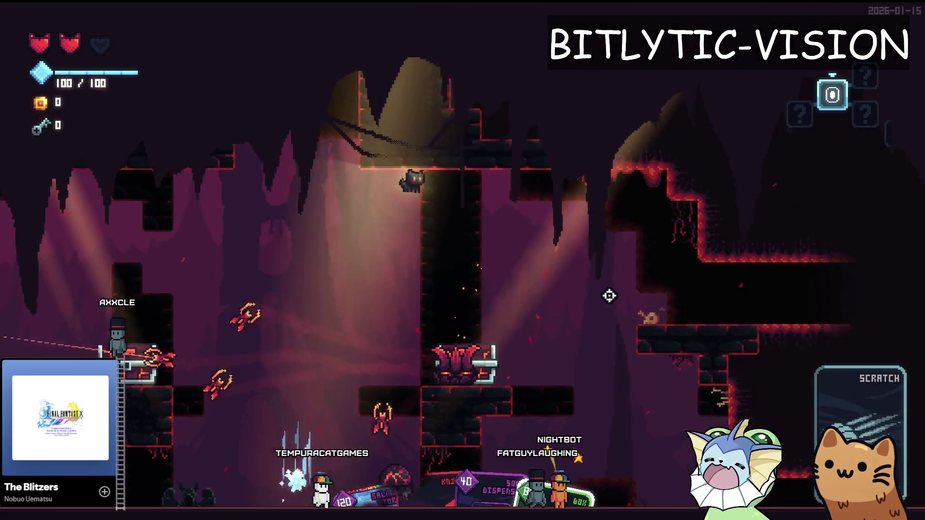
# Drop through the cave, attack enemies, and move on through the next rooms past the chest.
pyautogui.press('d')
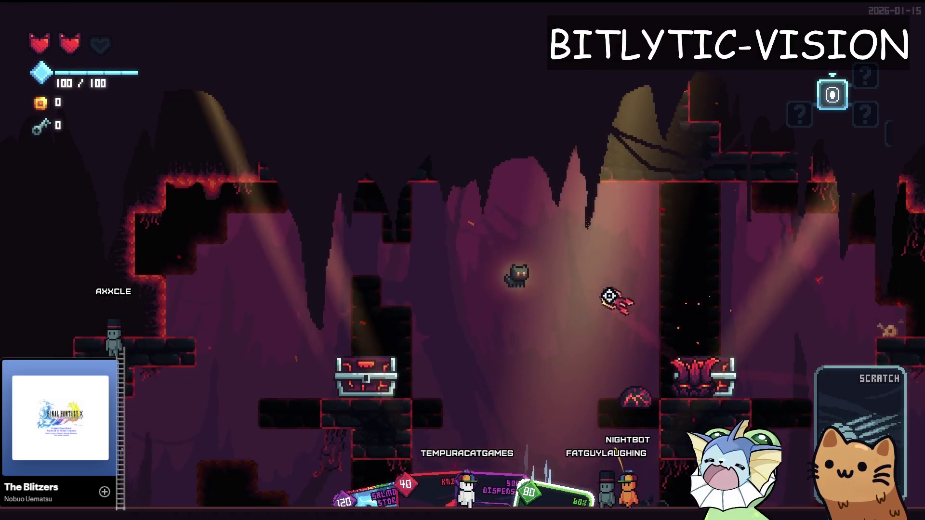
pyautogui.click(610, 296)
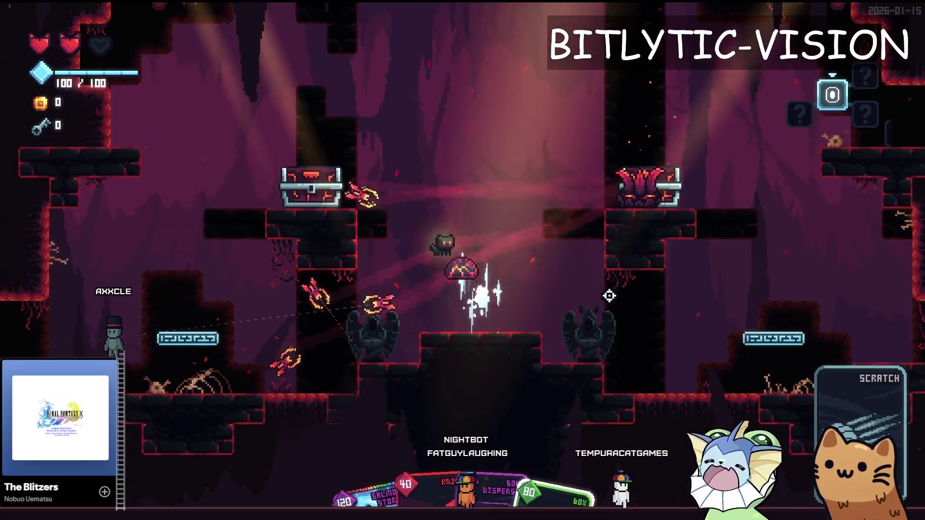
pyautogui.press('space')
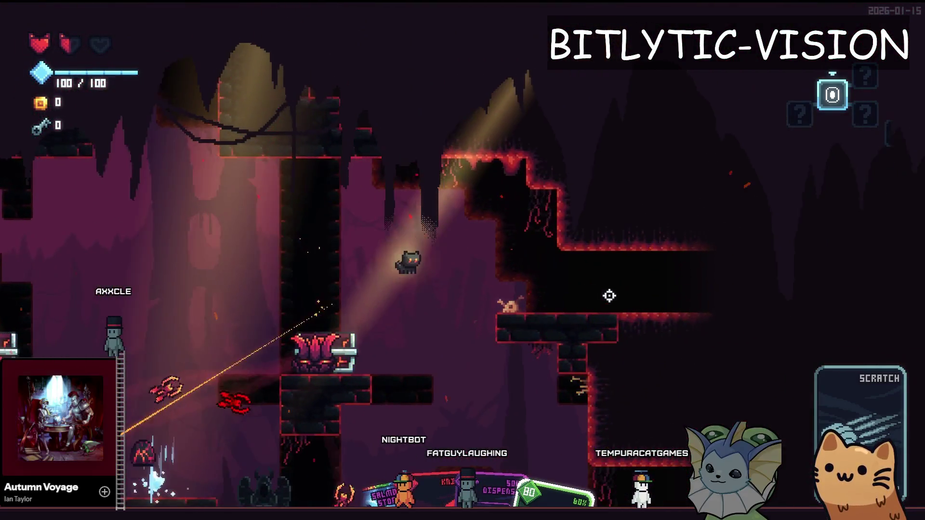
pyautogui.press('a')
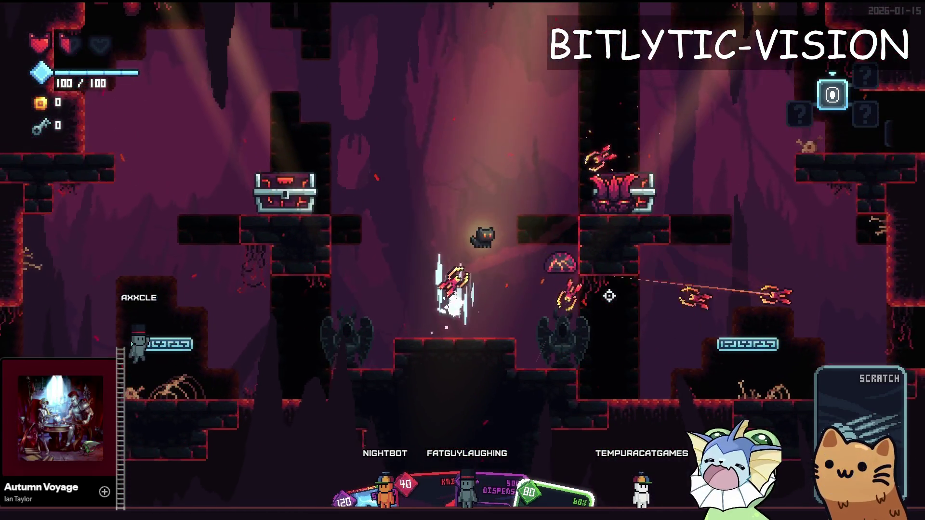
pyautogui.press('d')
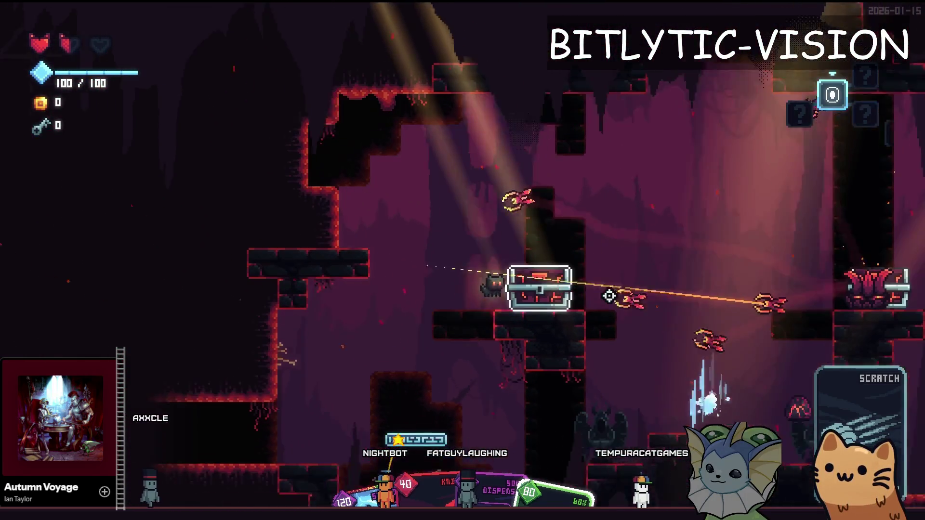
pyautogui.press('d')
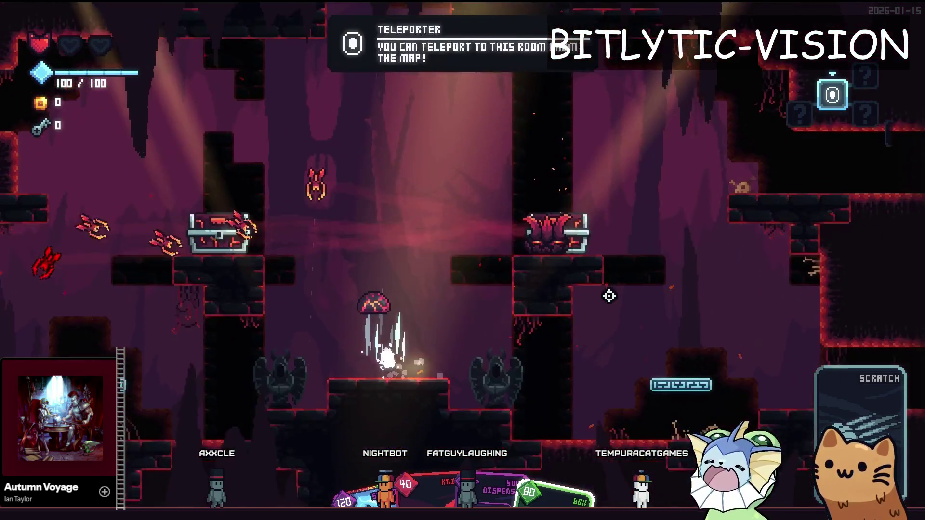
pyautogui.press('d')
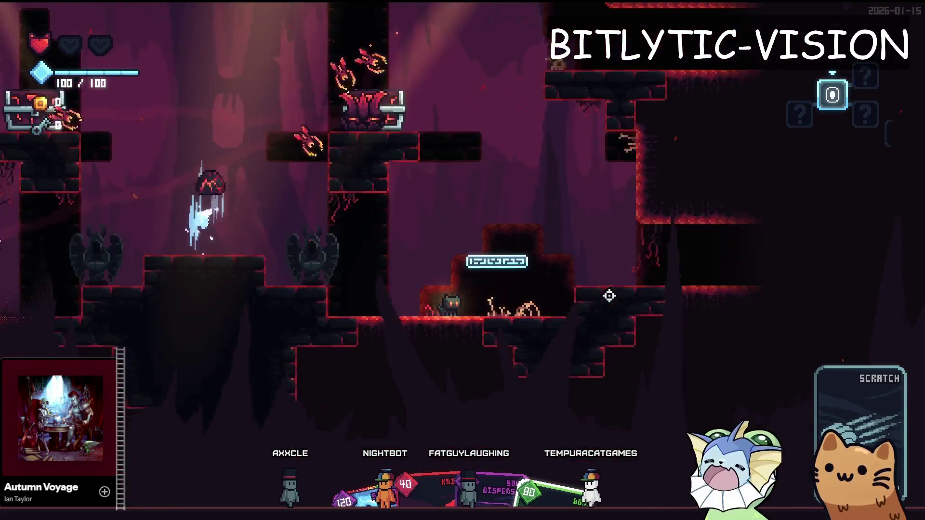
# Open and close the deck, then reopen it showing the 11 cards.
pyautogui.press('Tab')
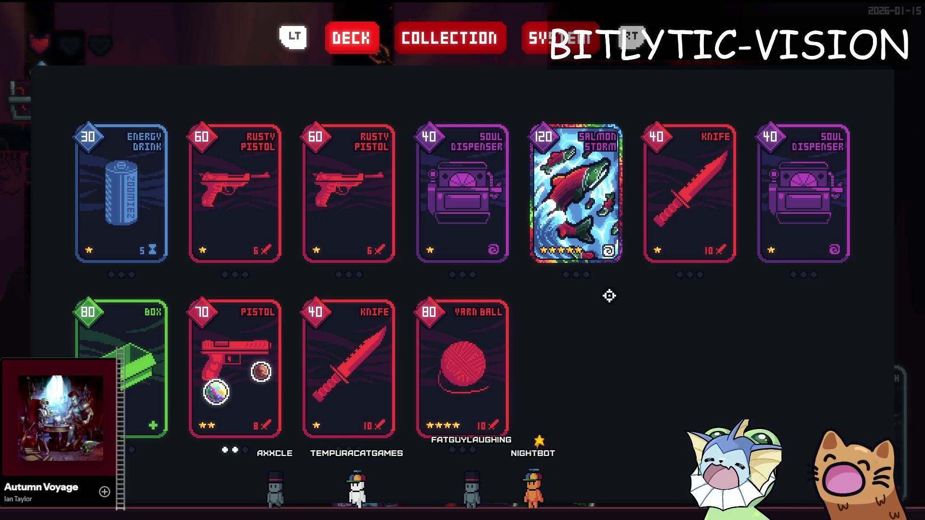
pyautogui.press('Tab')
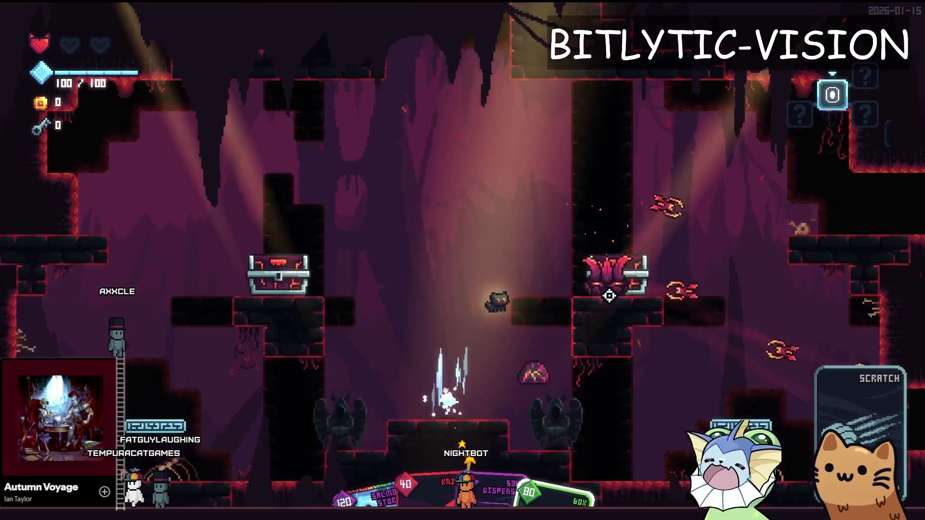
pyautogui.press('Tab')
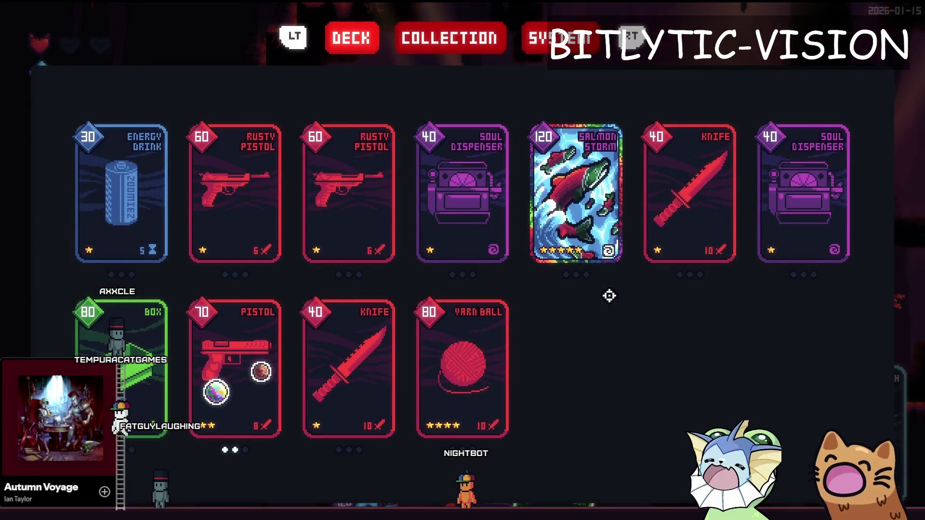